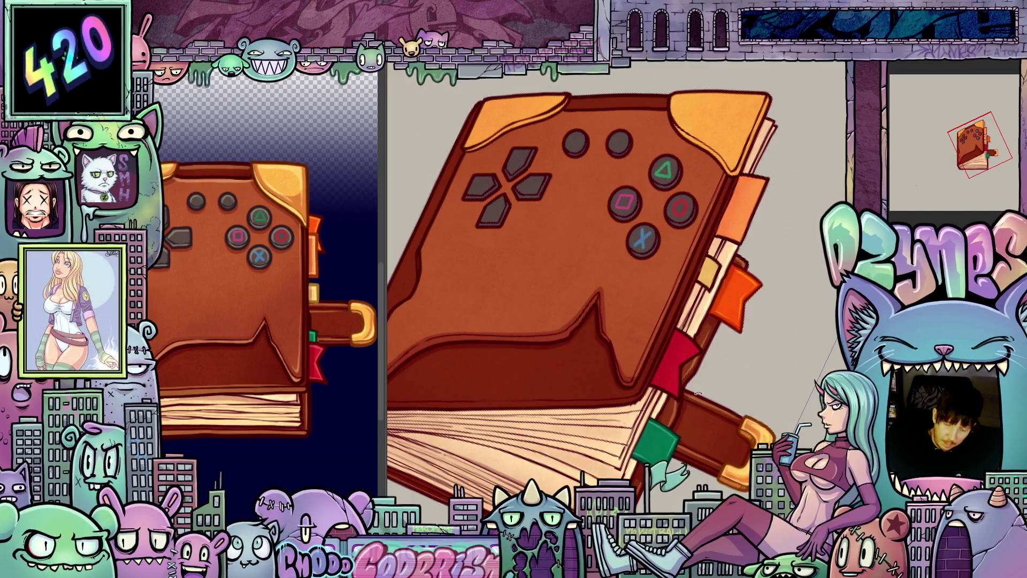
- Undo the thick fanned pages to restore the thin flat page block, comparing both versions
drag(698, 393, 605, 334)
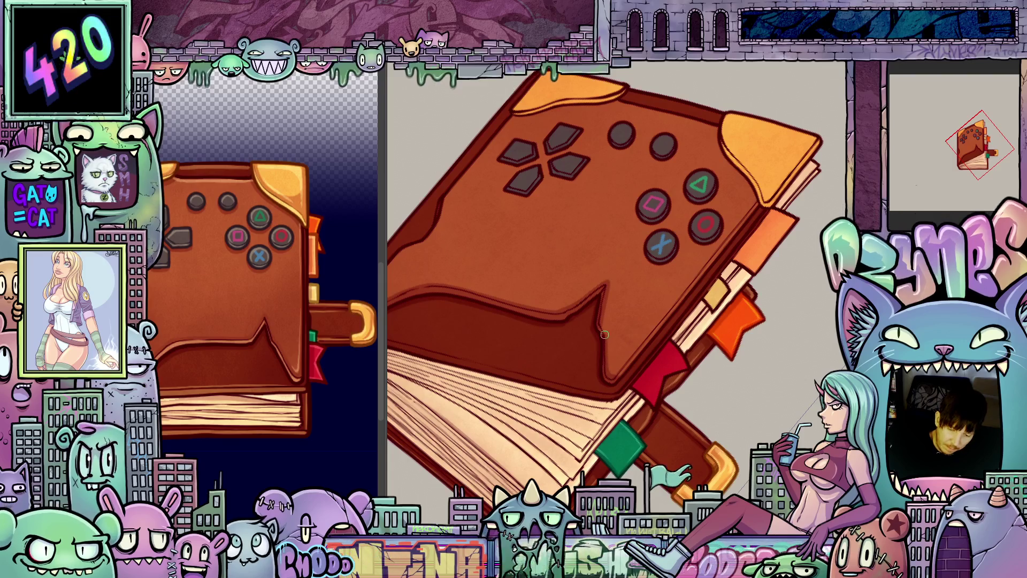
mouse_move(604, 334)
mouse_down()
mouse_move(751, 344)
mouse_move(537, 381)
mouse_up()
scroll(538, 381, up, 2)
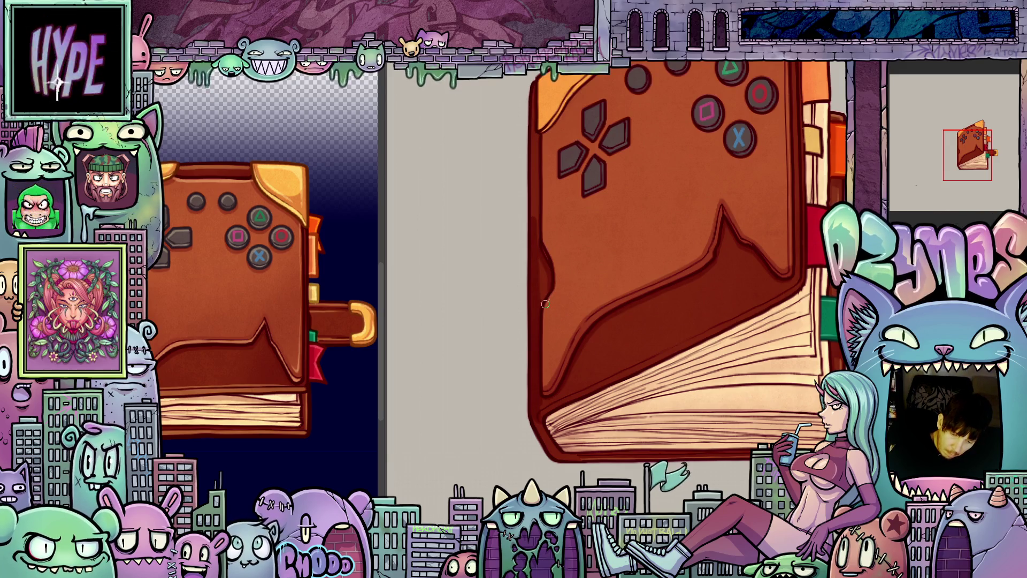
scroll(545, 304, up, 2)
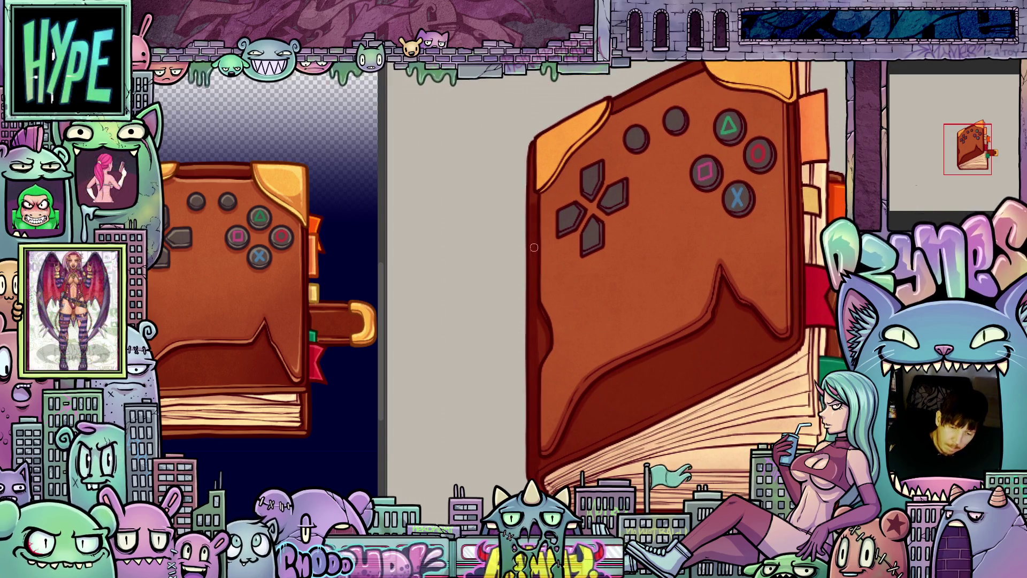
mouse_move(669, 368)
mouse_down()
mouse_move(655, 274)
mouse_move(677, 341)
mouse_up()
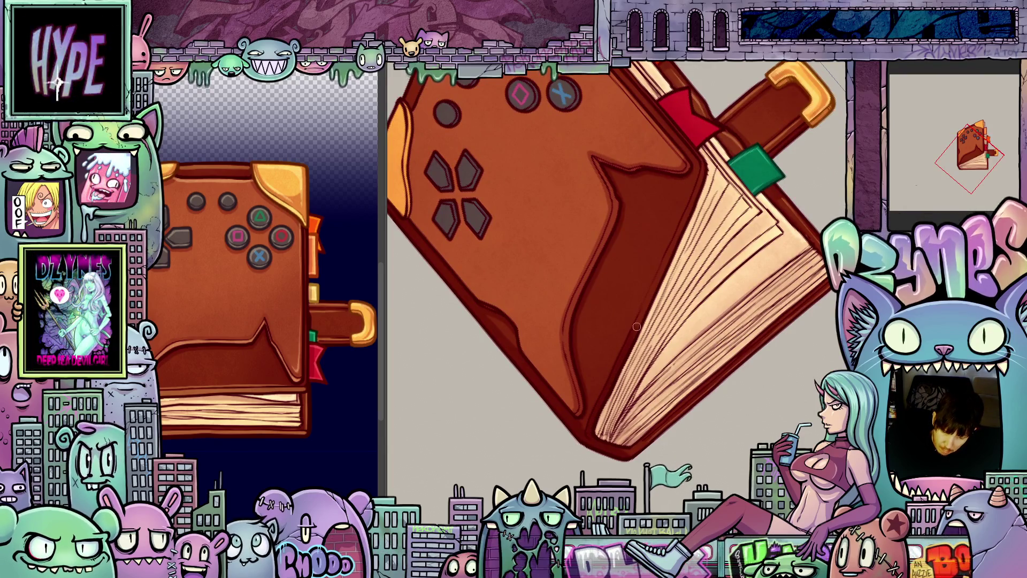
key(ctrl+z)
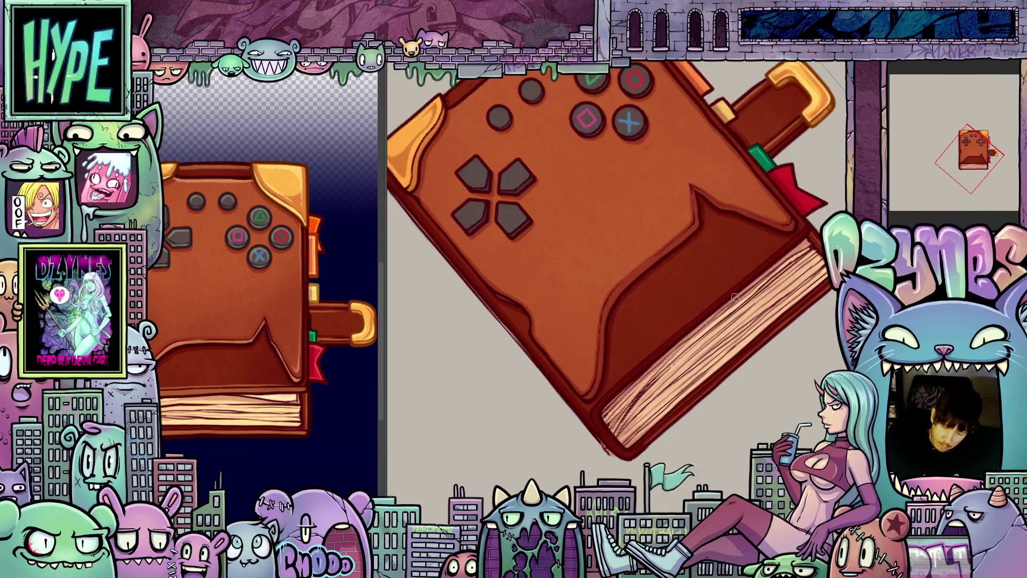
key(ctrl+shift+z)
key(ctrl+z)
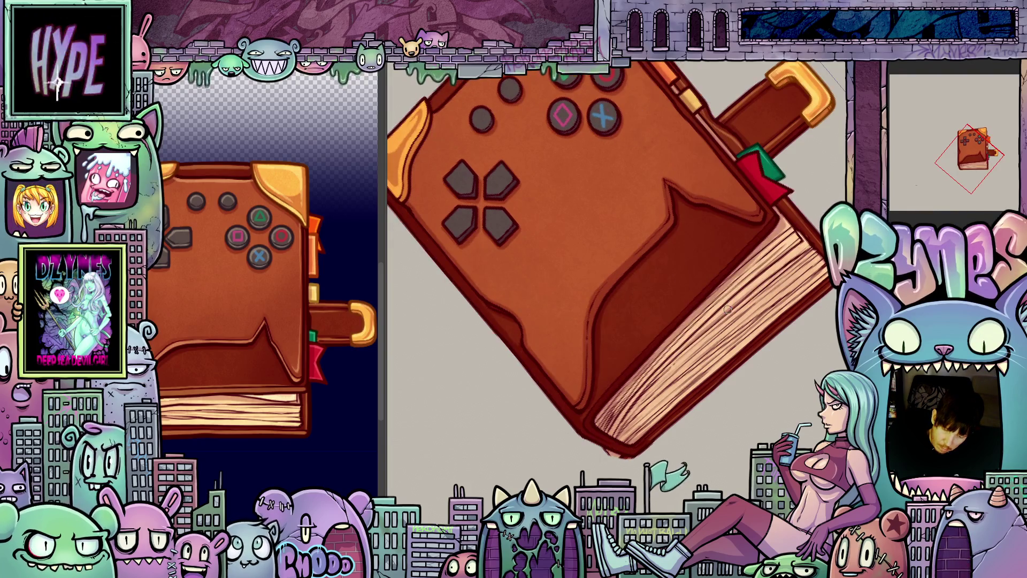
key(Escape)
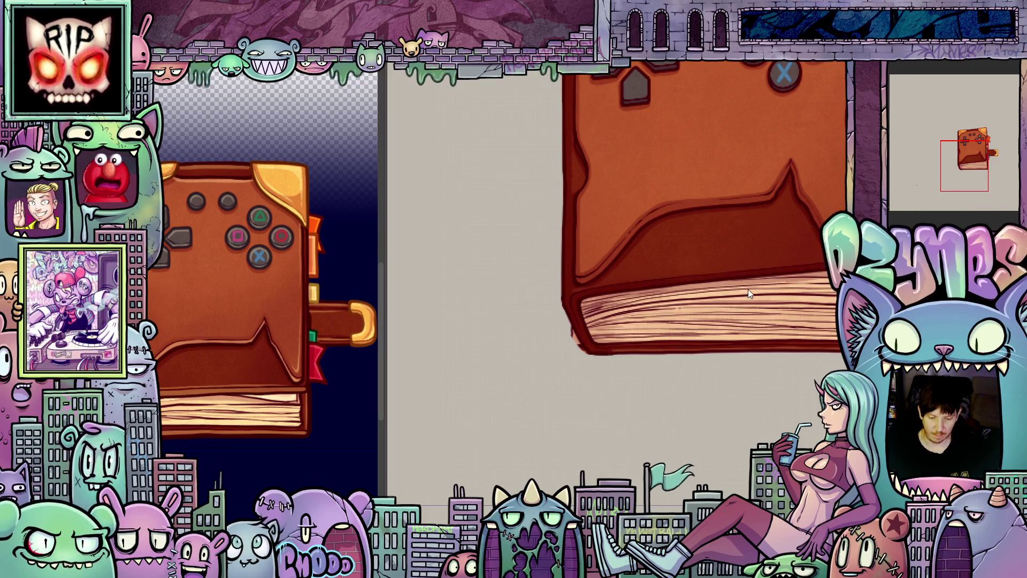
- Inspect the buttons and d-pad up close, then fit the whole book upright
scroll(748, 289, down, 4)
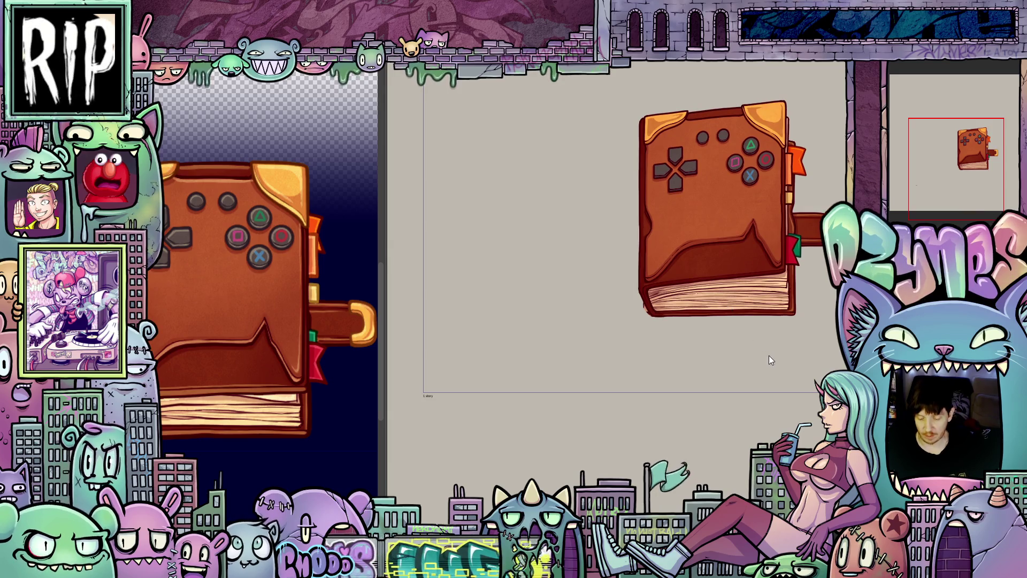
scroll(769, 356, up, 4)
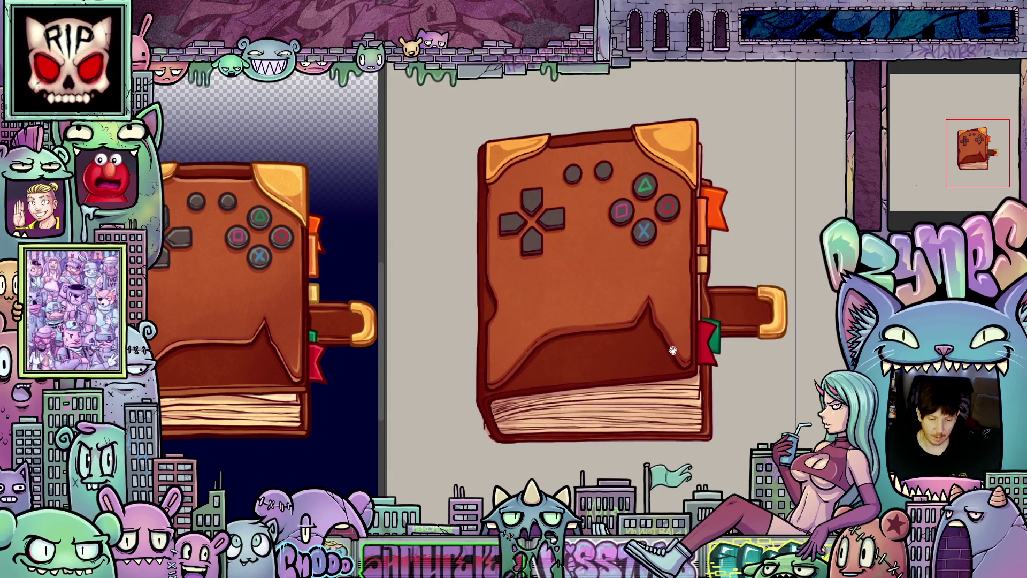
mouse_move(674, 351)
mouse_down()
mouse_move(700, 350)
mouse_move(684, 329)
mouse_move(726, 403)
mouse_up()
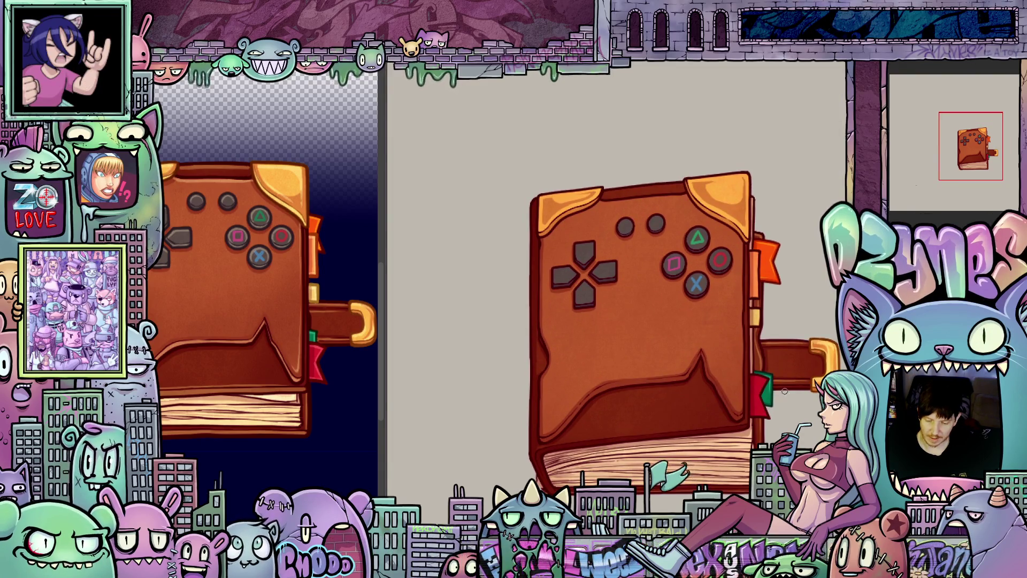
drag(774, 276, 754, 321)
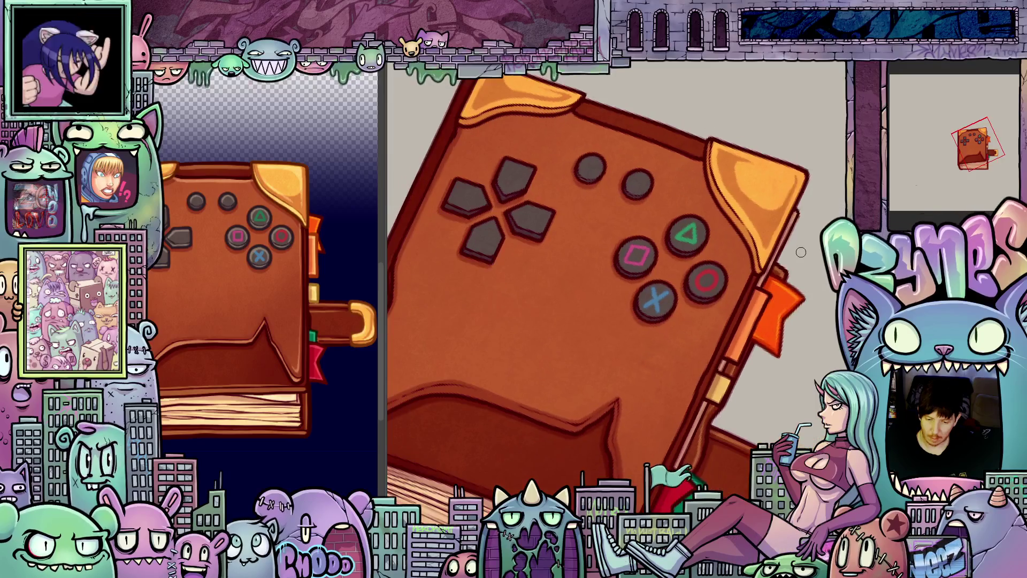
scroll(755, 321, up, 3)
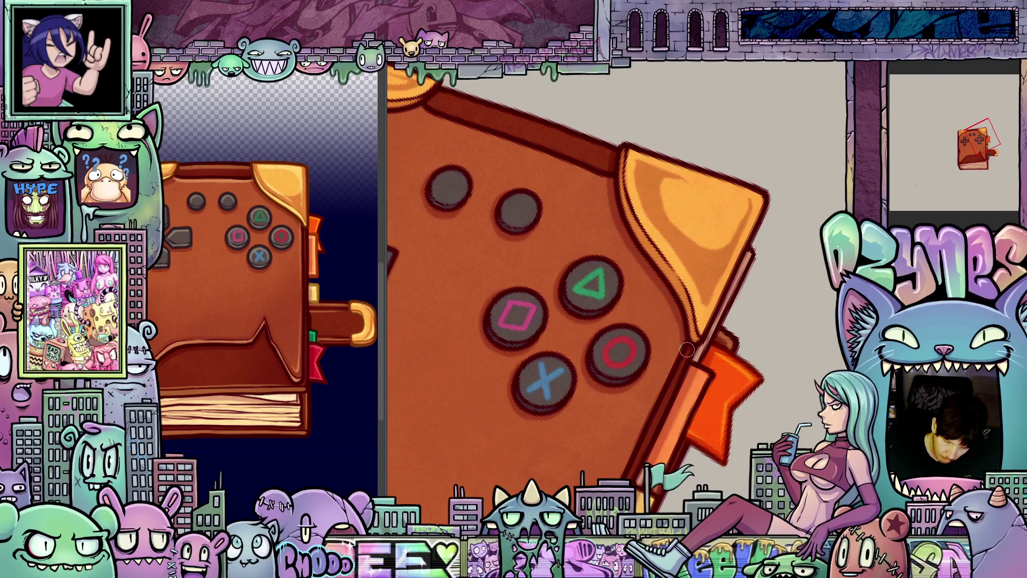
drag(688, 339, 760, 274)
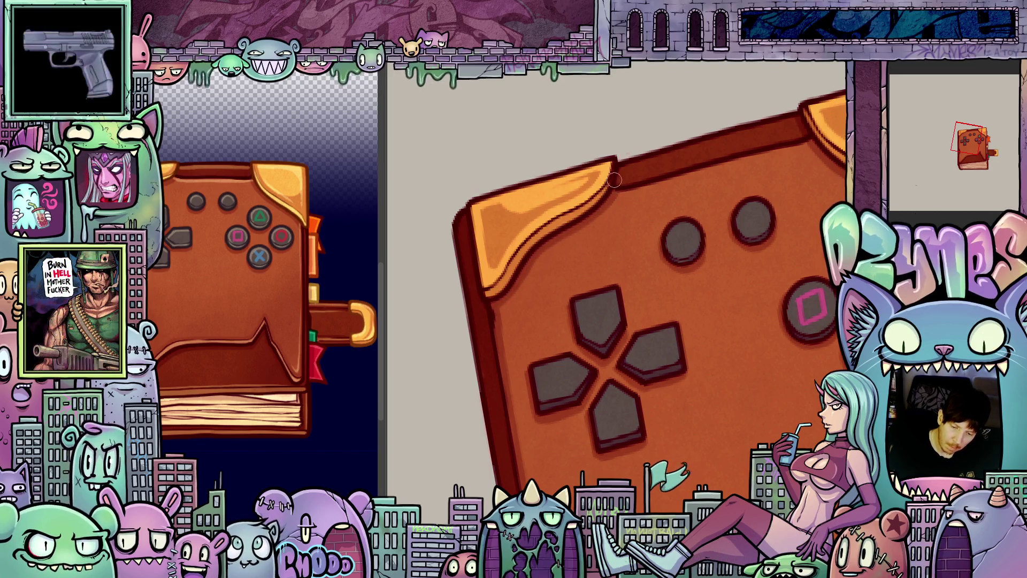
scroll(615, 182, down, 4)
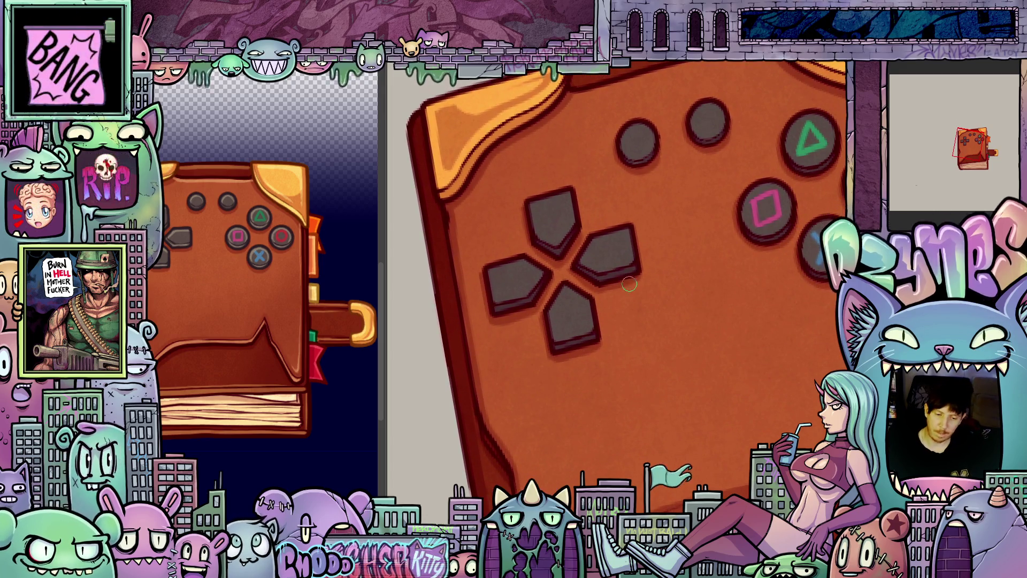
key(ctrl+0)
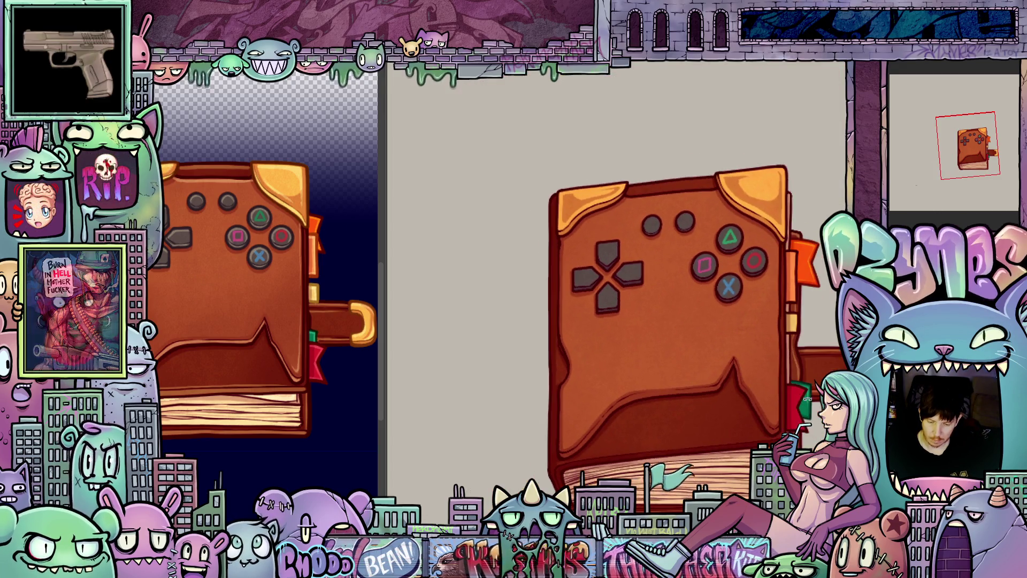
- Bring back the thick fanned pages and zoom in on the book, view upright
scroll(792, 407, up, 2)
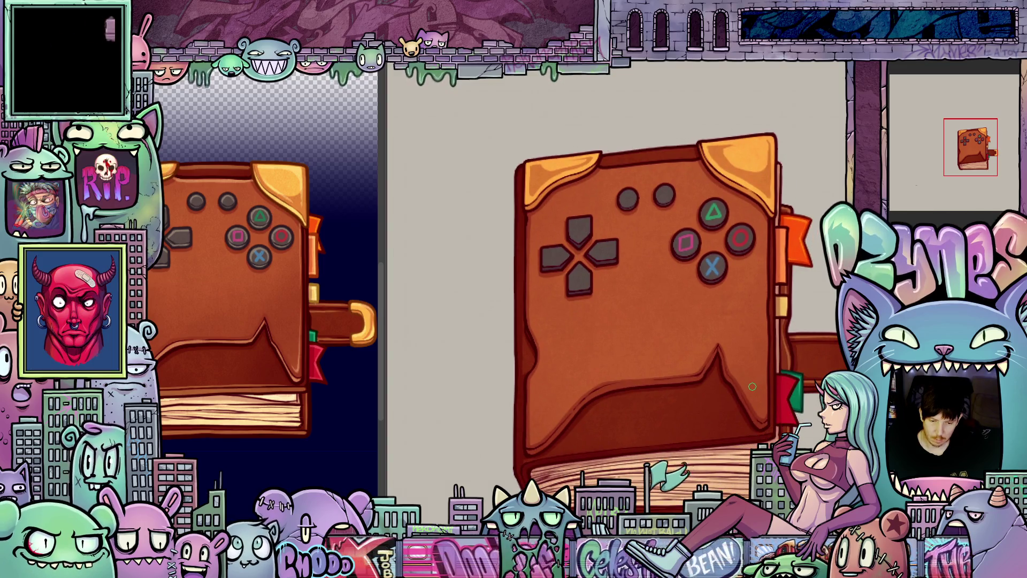
key(4)
key(5)
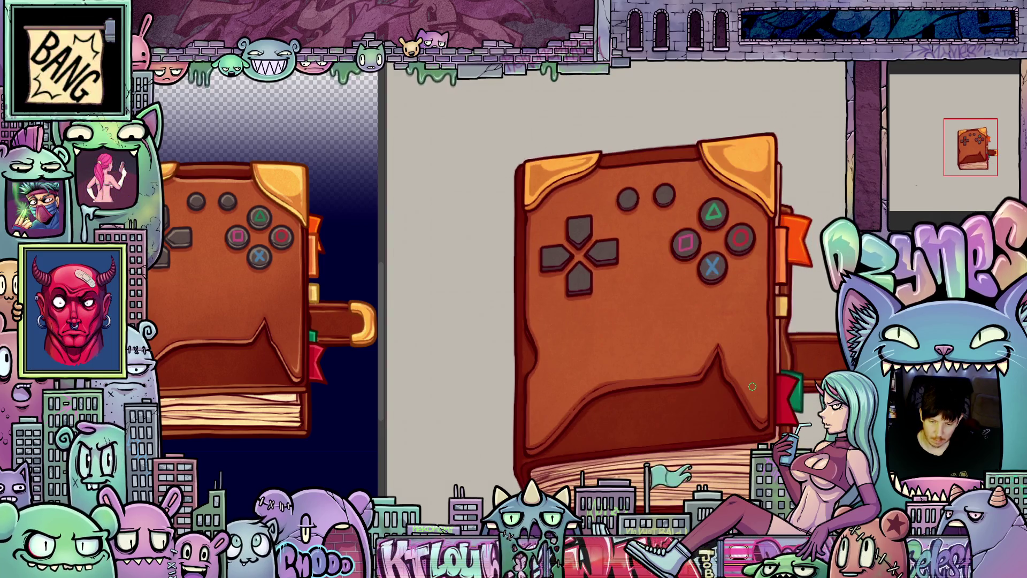
key(4)
key(5)
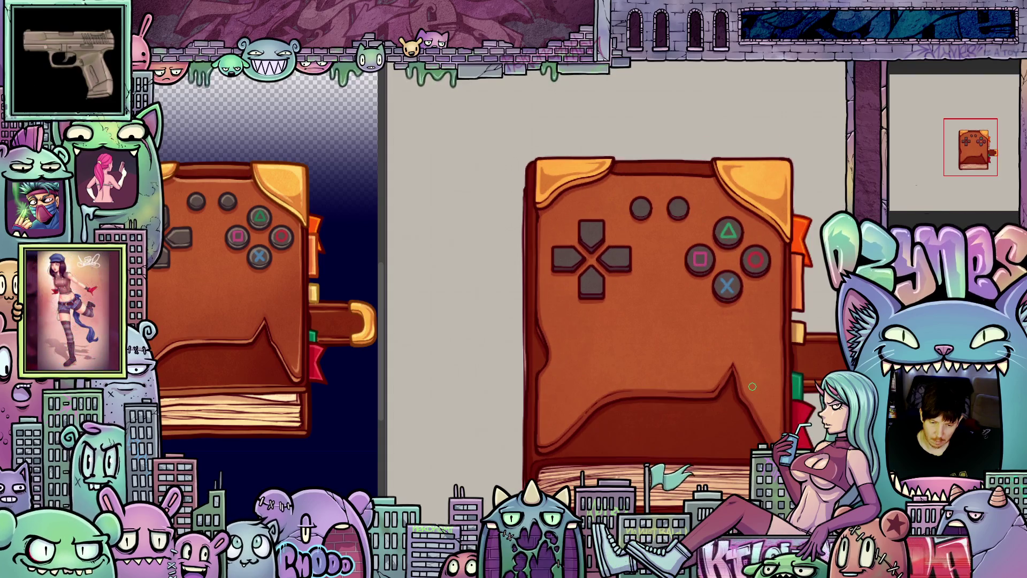
key(4)
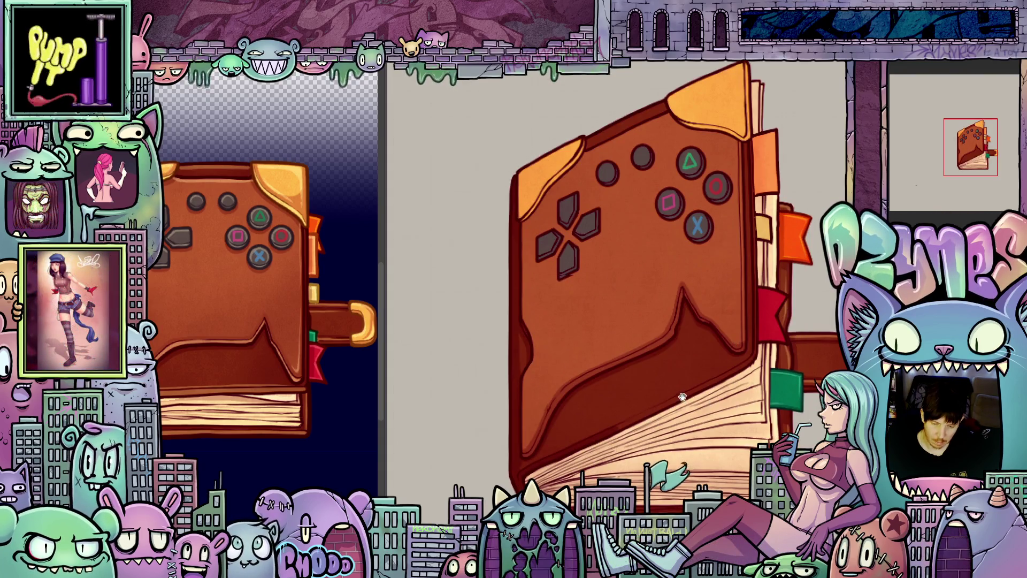
scroll(684, 369, up, 2)
key(4)
scroll(644, 389, up, 3)
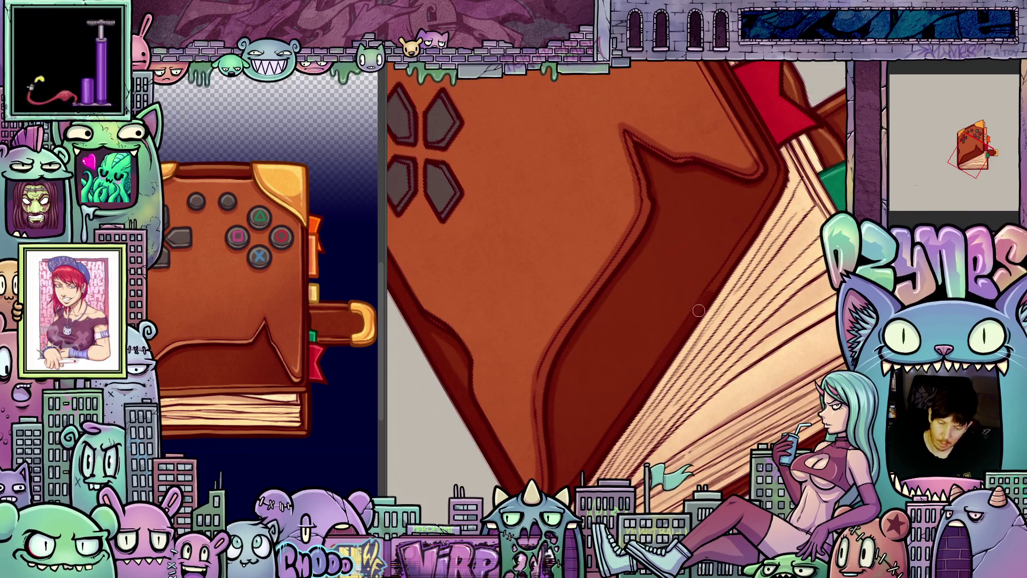
key(6)
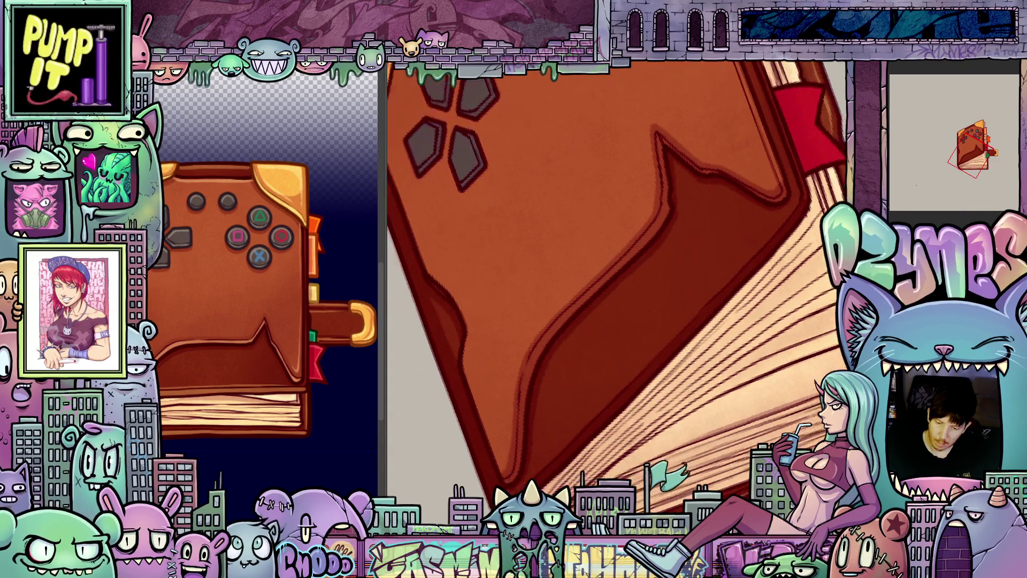
key(5)
scroll(654, 358, up, 2)
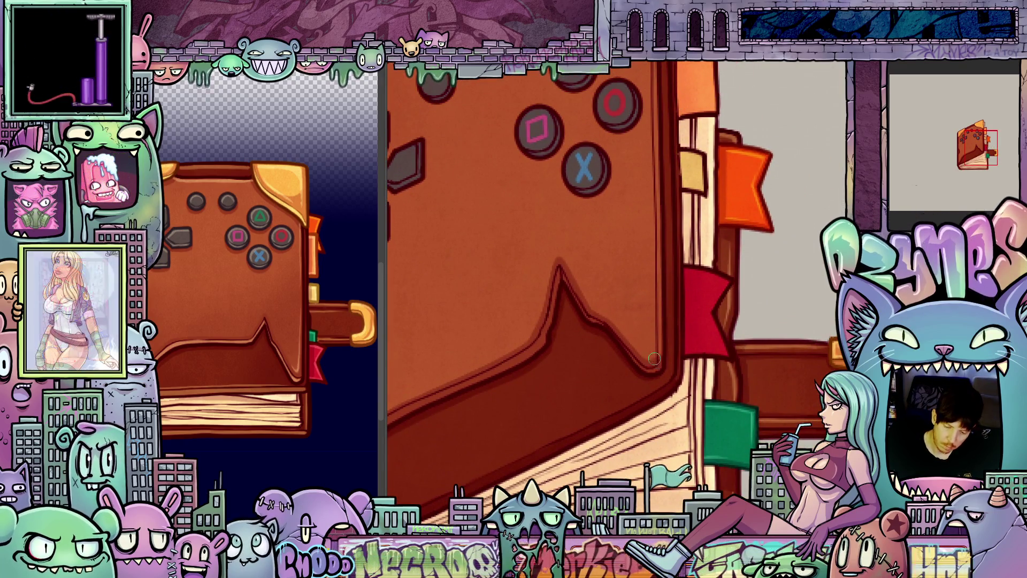
- Darken the book's left edge with a shading stroke
drag(670, 386, 750, 436)
mouse_move(600, 212)
mouse_down()
mouse_move(604, 246)
mouse_move(634, 277)
mouse_up()
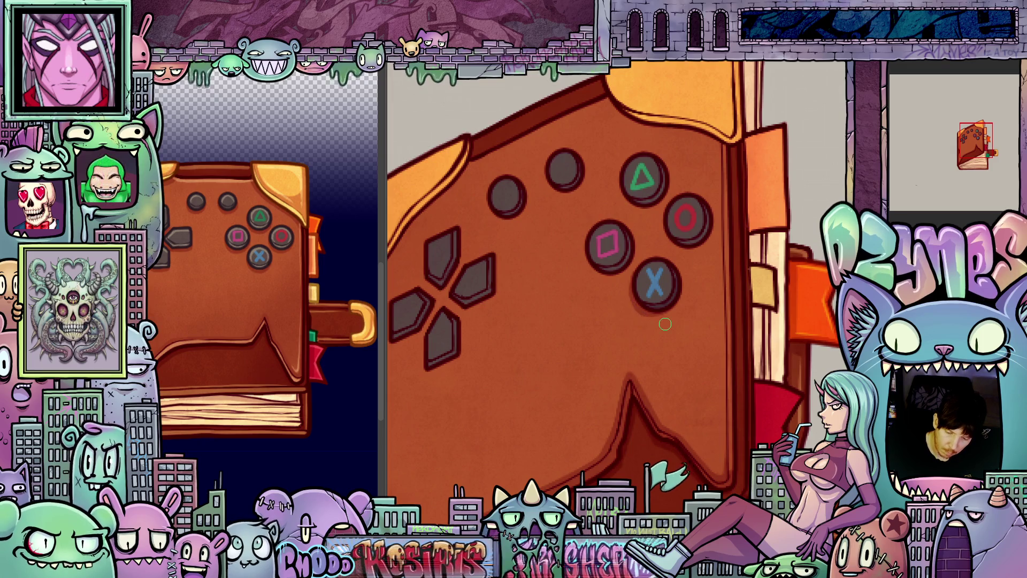
scroll(636, 280, up, 3)
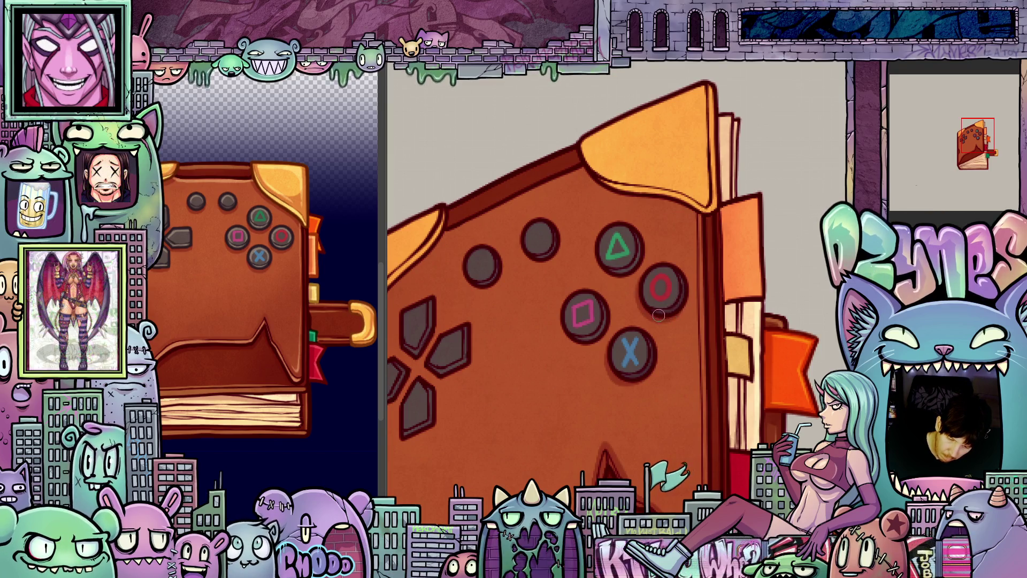
drag(661, 364, 678, 401)
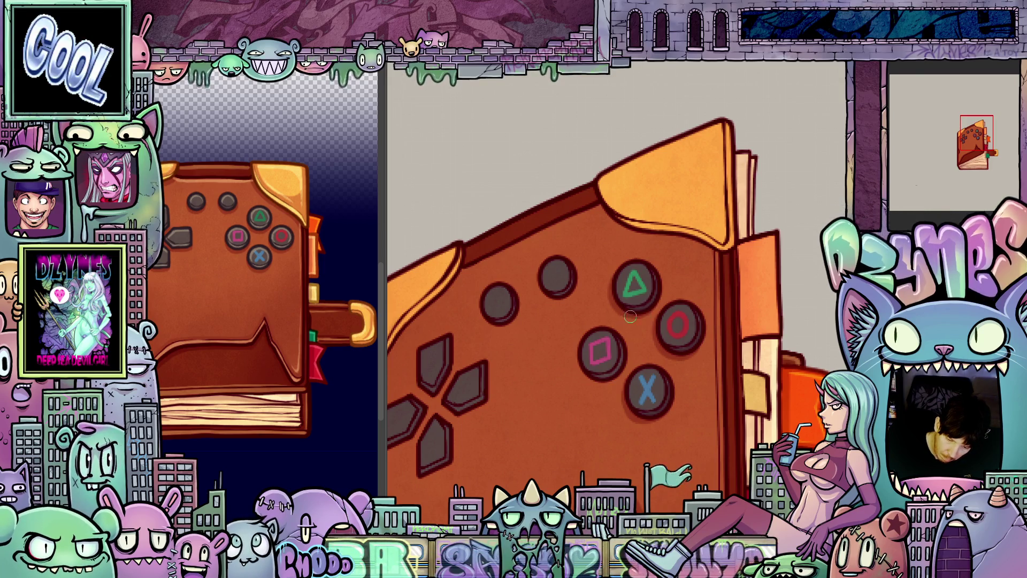
drag(579, 352, 603, 340)
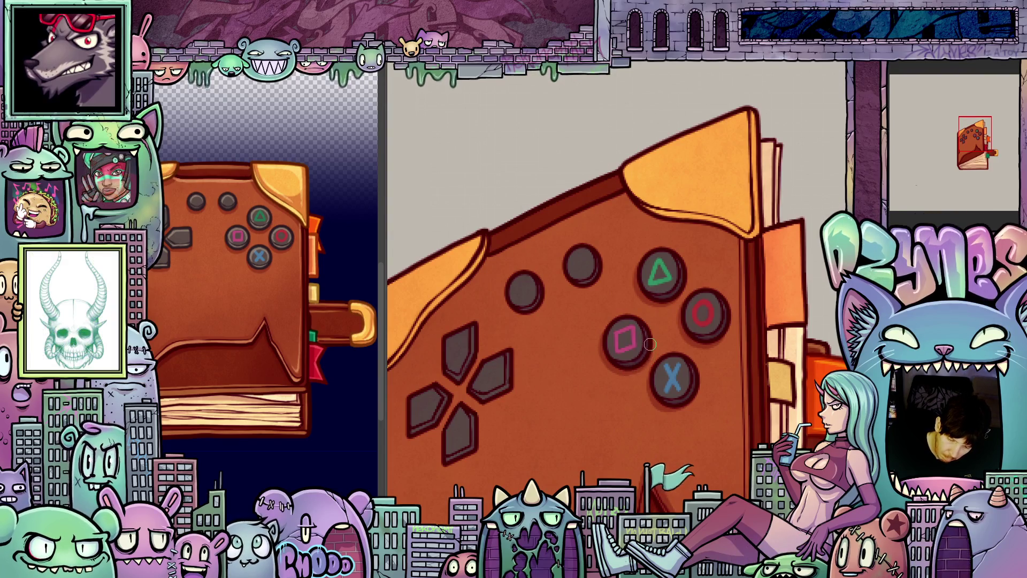
drag(684, 396, 766, 365)
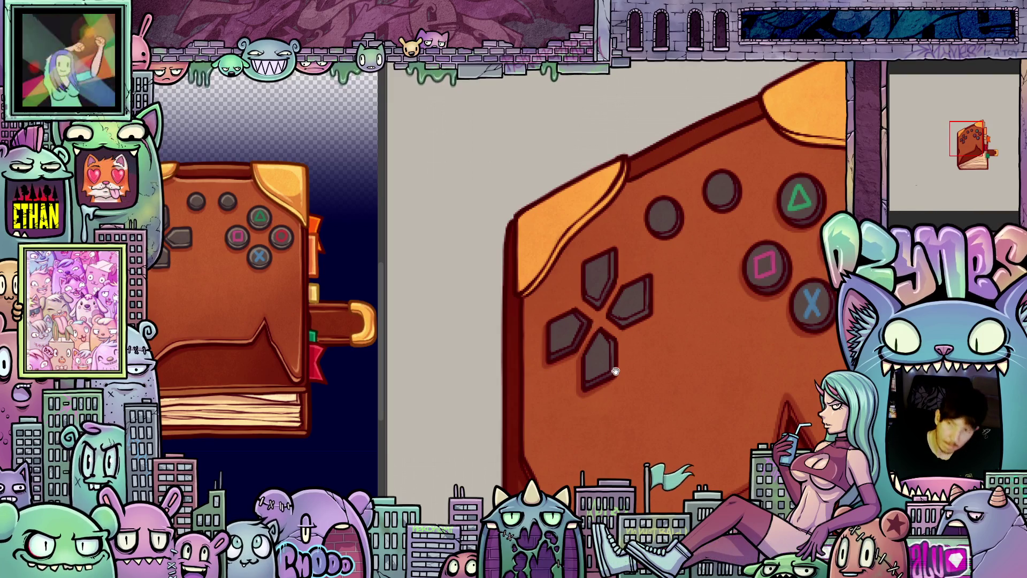
mouse_move(616, 371)
mouse_down()
mouse_move(601, 376)
mouse_move(613, 410)
mouse_up()
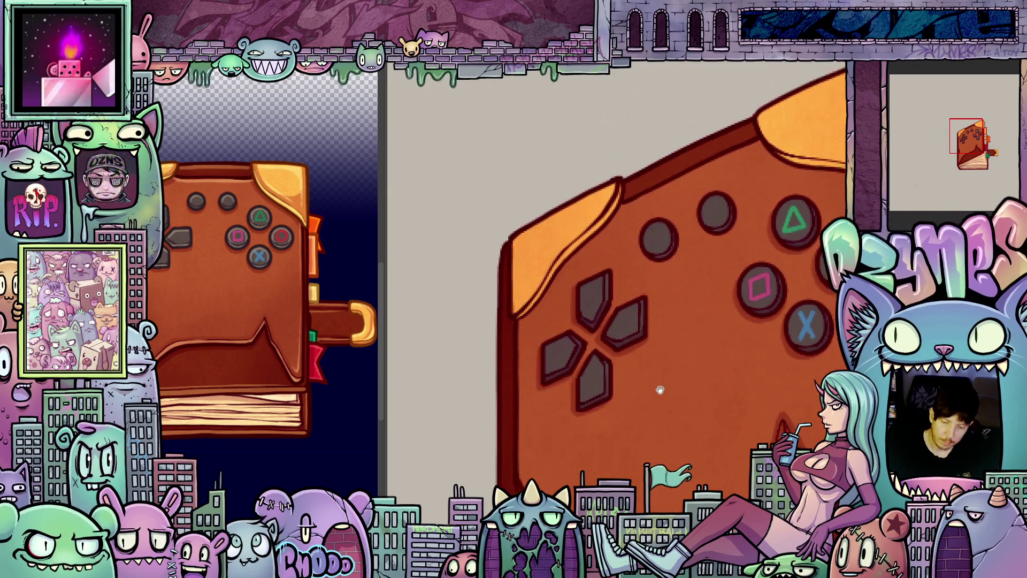
scroll(610, 331, up, 2)
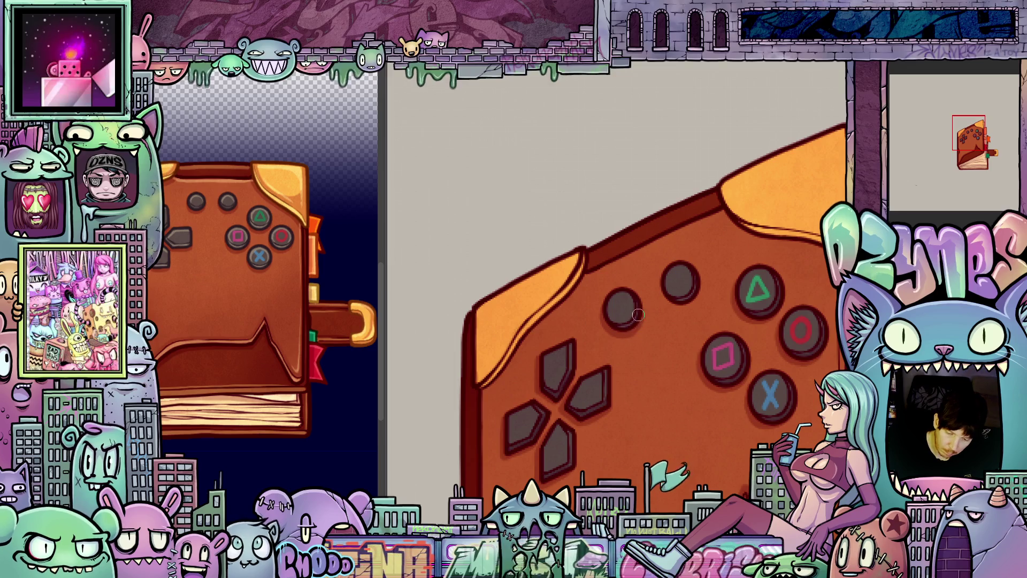
mouse_move(639, 309)
mouse_down()
mouse_move(654, 367)
mouse_move(645, 411)
mouse_move(597, 345)
mouse_up()
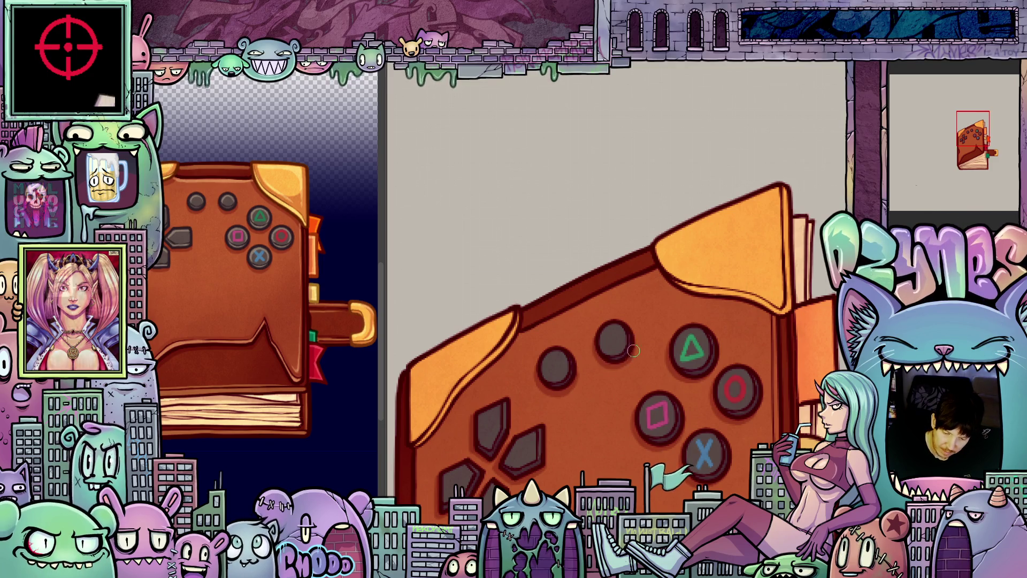
mouse_move(689, 411)
mouse_down()
mouse_move(652, 381)
mouse_move(624, 326)
mouse_move(683, 390)
mouse_move(775, 256)
mouse_move(740, 327)
mouse_up()
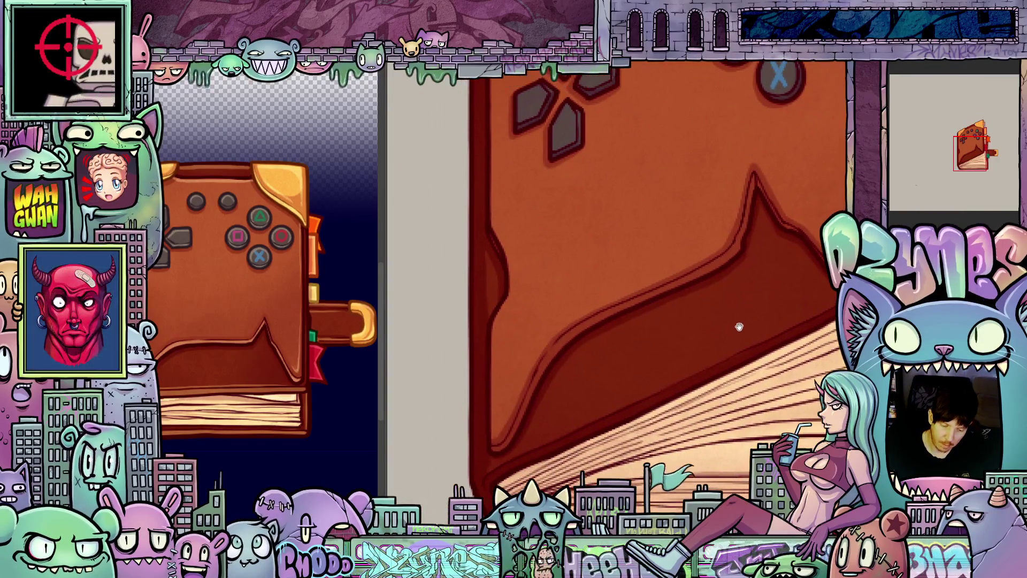
mouse_move(500, 436)
mouse_down()
mouse_move(492, 393)
mouse_move(502, 301)
mouse_move(550, 354)
mouse_move(526, 368)
mouse_up()
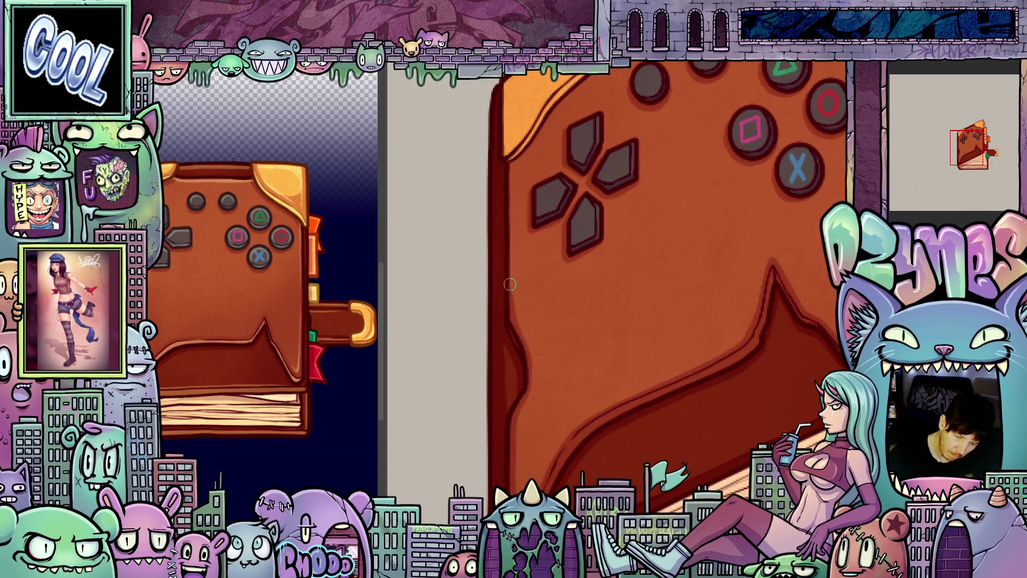
- Shade along the gold top-left corner's left edge, deepening the stroke
drag(511, 284, 526, 345)
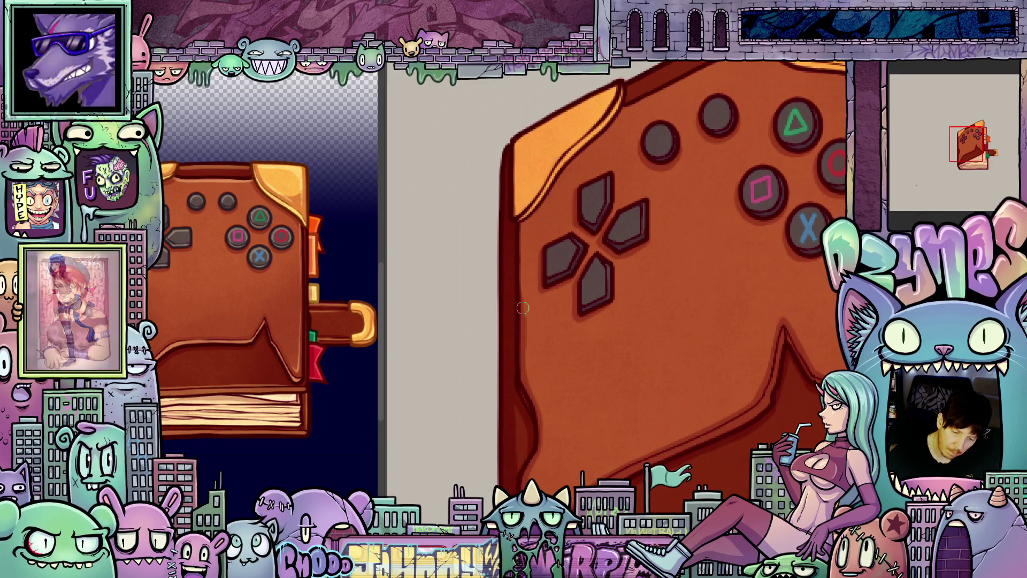
drag(530, 207, 569, 263)
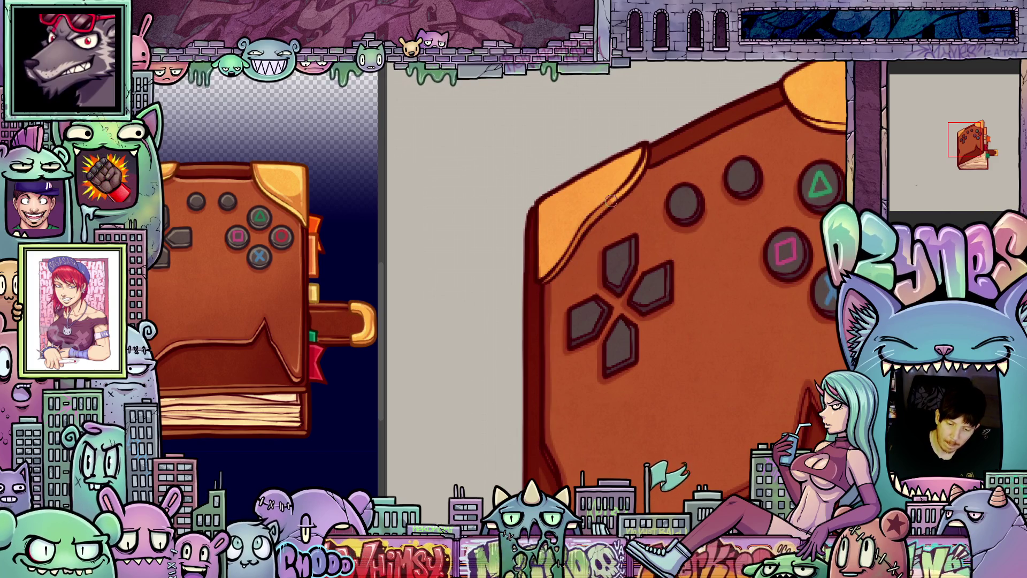
drag(609, 205, 627, 259)
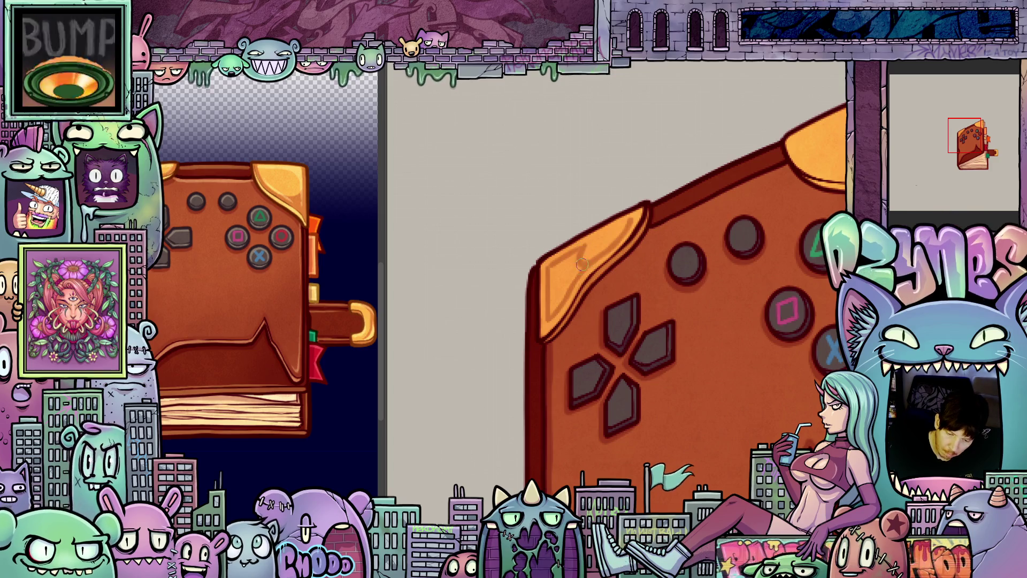
drag(582, 265, 553, 319)
drag(552, 273, 569, 261)
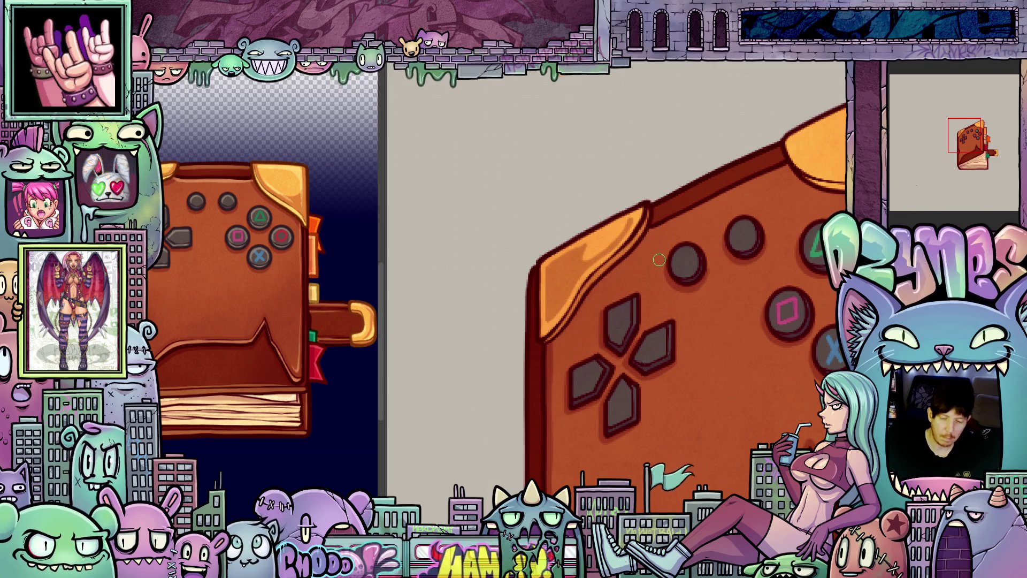
- Tilt the view to frame the cover's corner, briefly checking the pages document
key(Escape)
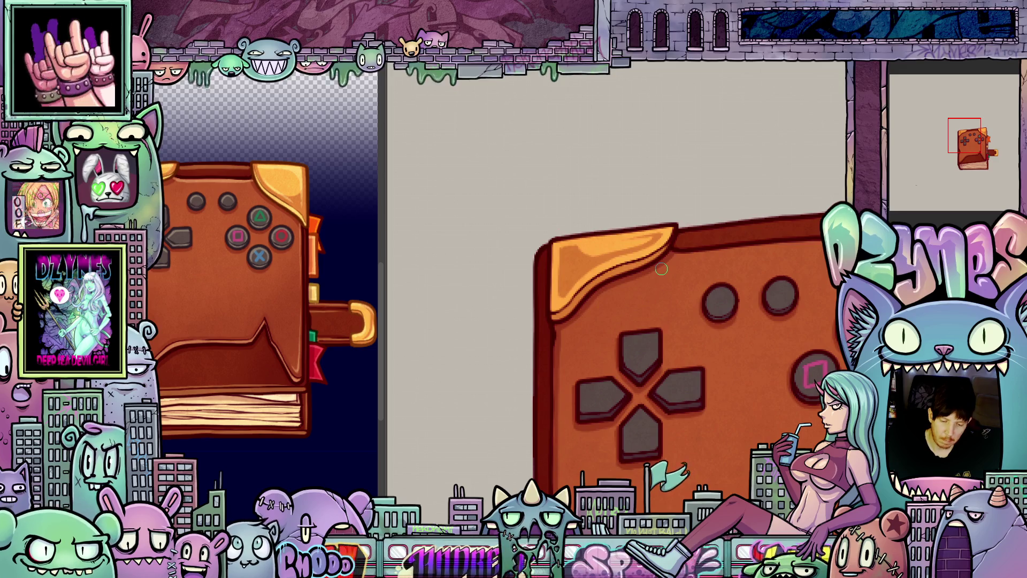
key(4)
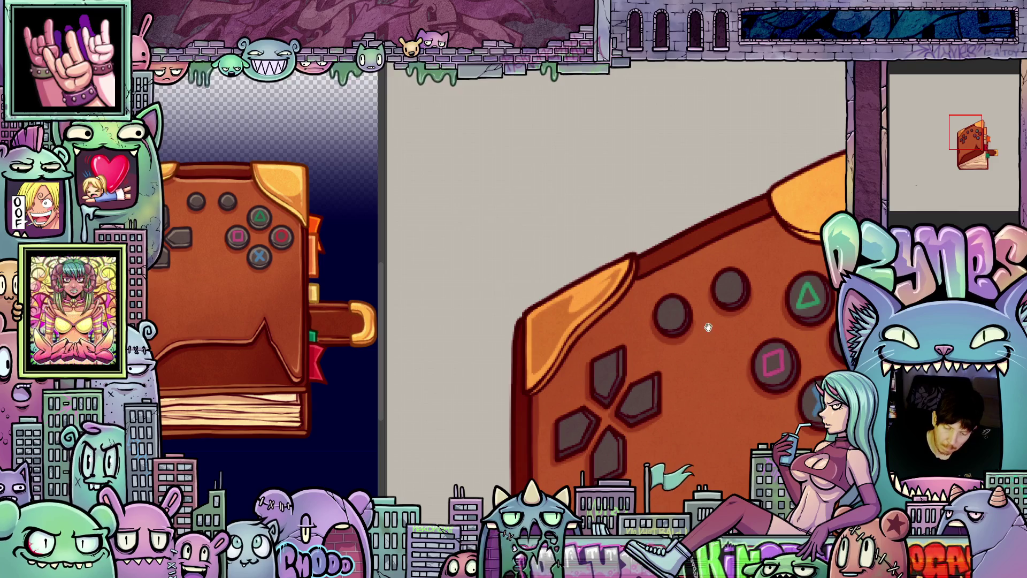
mouse_move(597, 284)
mouse_down()
mouse_move(557, 342)
mouse_move(626, 353)
mouse_move(717, 400)
mouse_move(580, 275)
mouse_up()
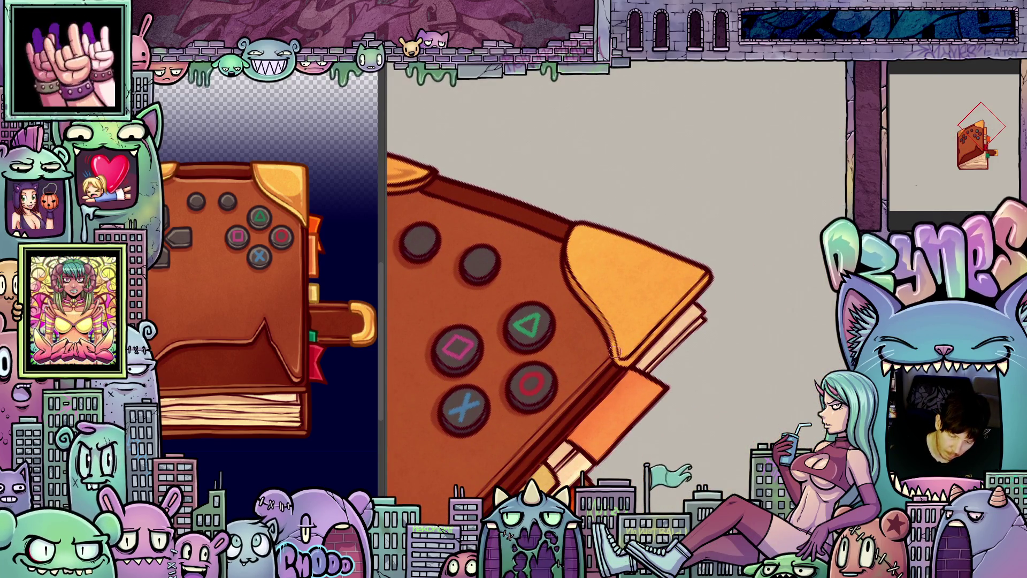
drag(558, 373, 667, 259)
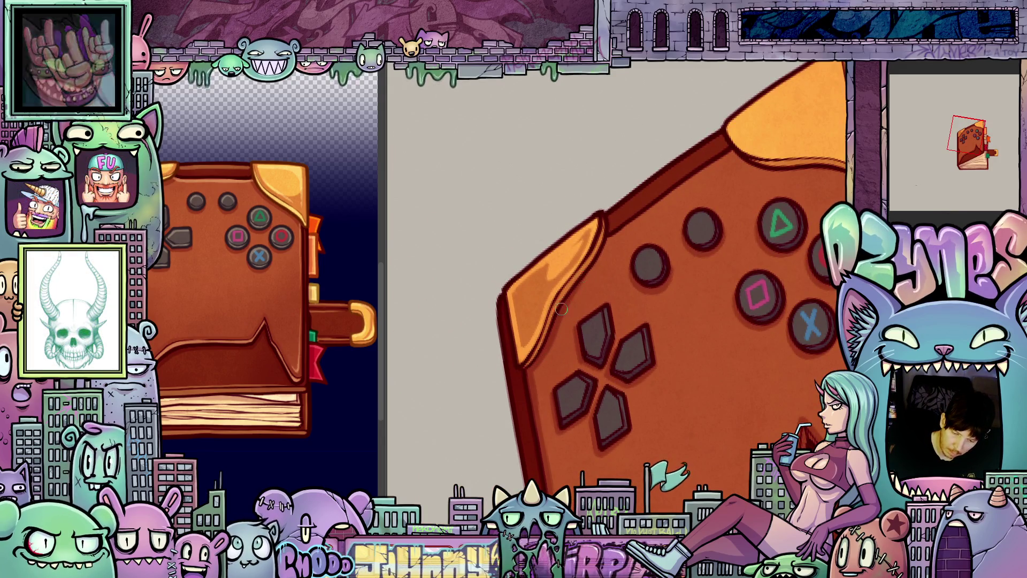
mouse_move(605, 238)
mouse_down()
mouse_move(596, 282)
mouse_move(631, 281)
mouse_up()
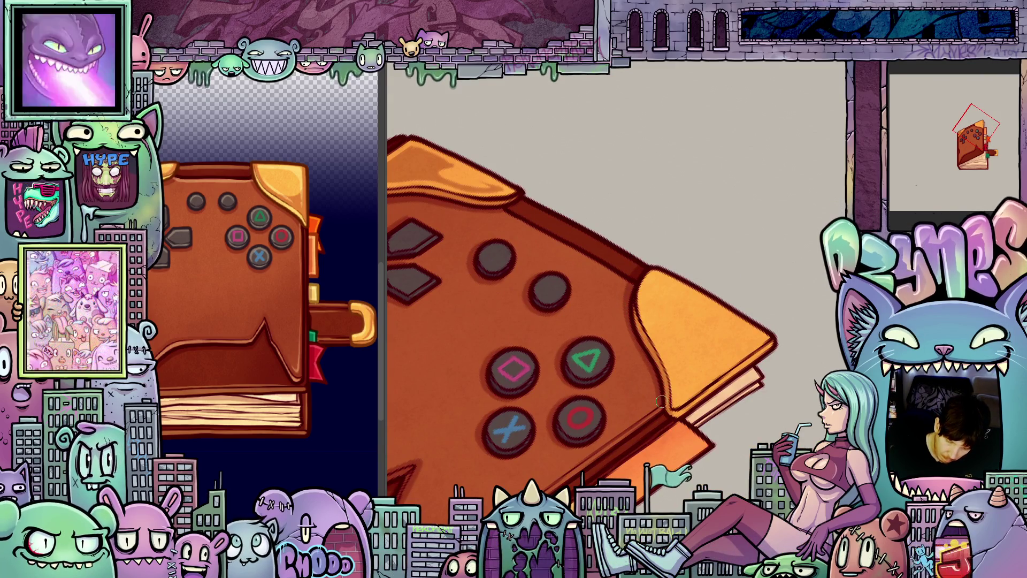
drag(753, 411, 704, 383)
key(ctrl+Tab)
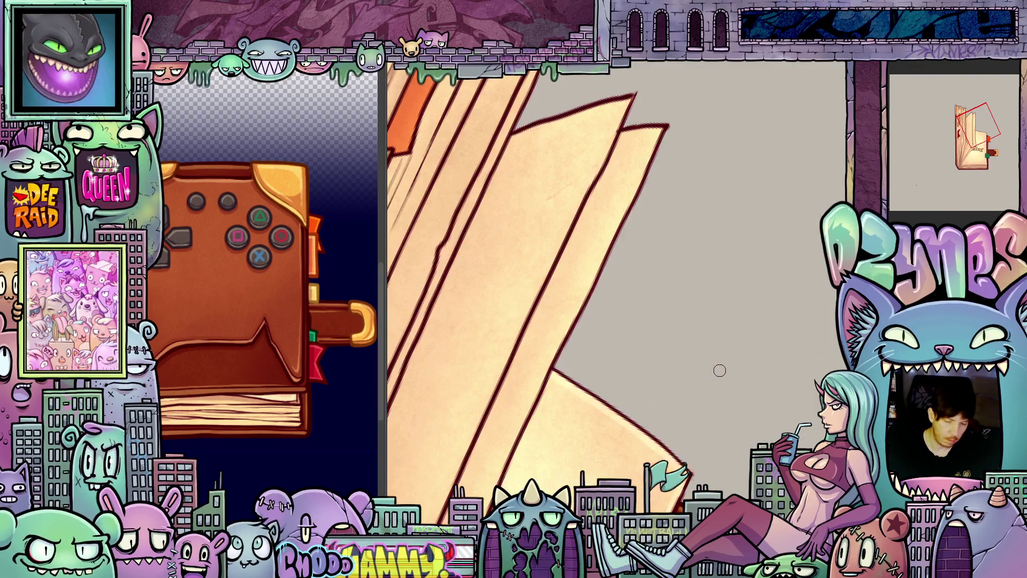
key(ctrl+Tab)
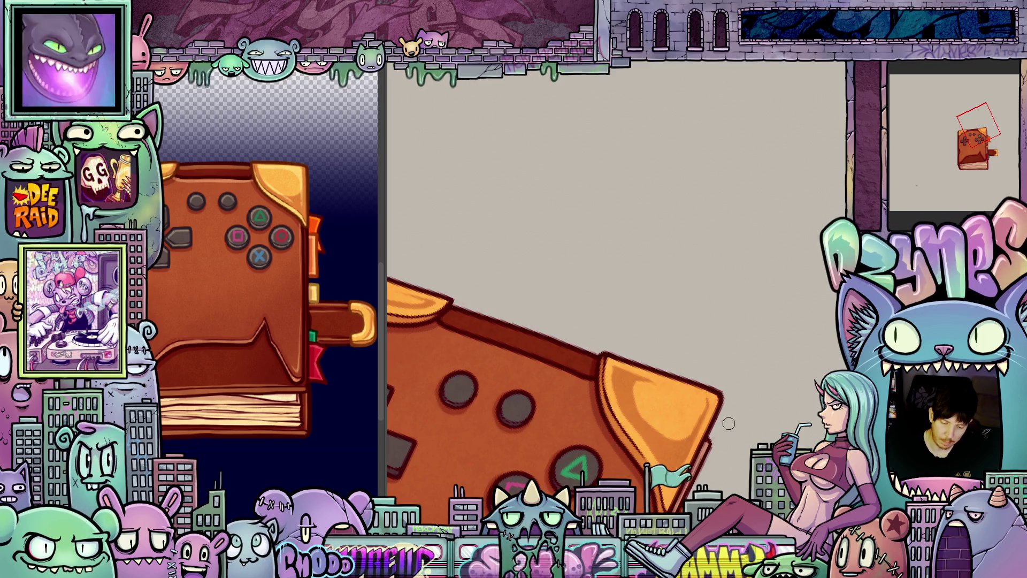
- Add extra shading strokes to the gold corner of the tilted cover
mouse_move(710, 389)
mouse_down()
mouse_move(728, 331)
mouse_move(615, 289)
mouse_up()
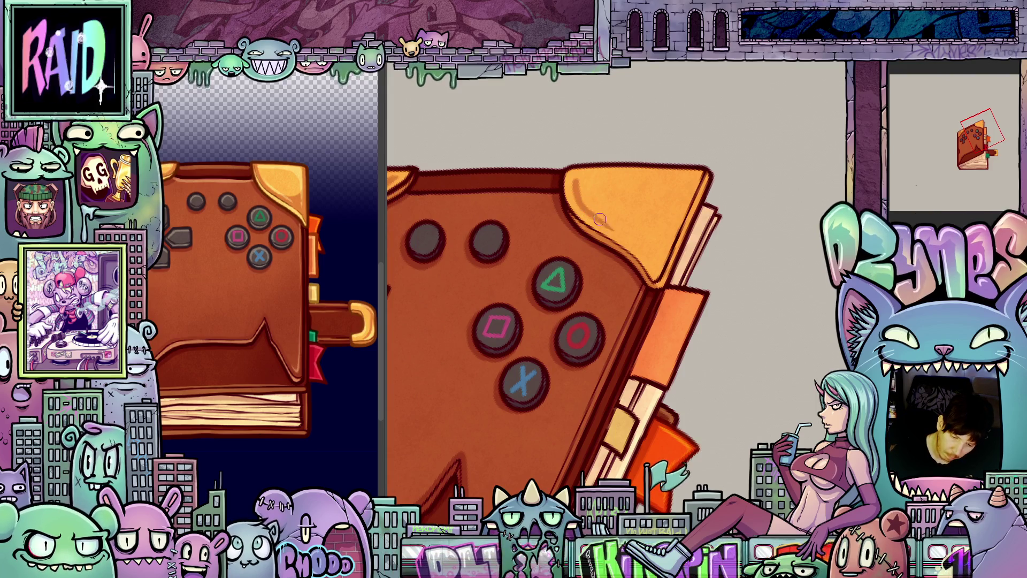
drag(600, 219, 514, 278)
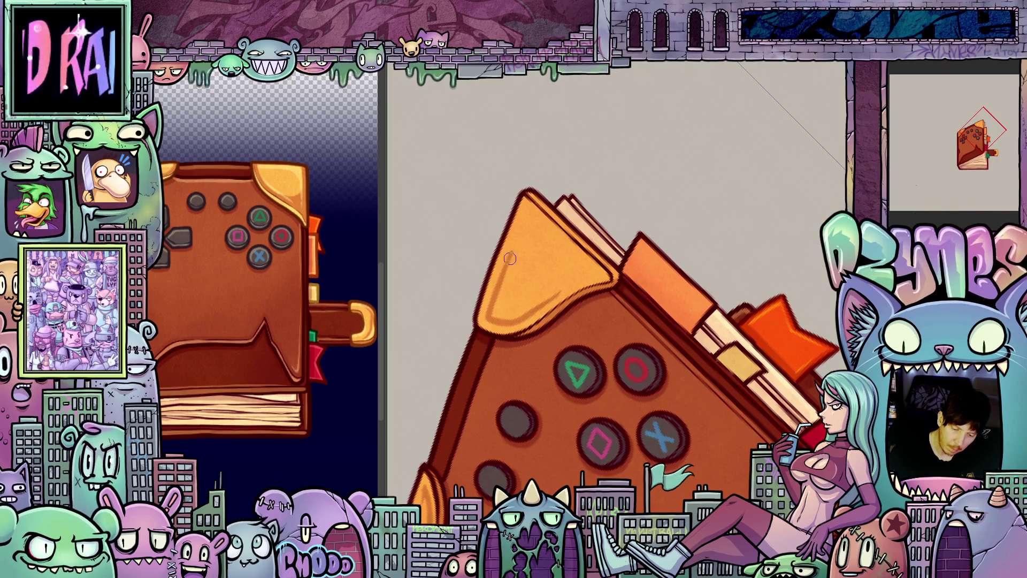
key(ctrl+z)
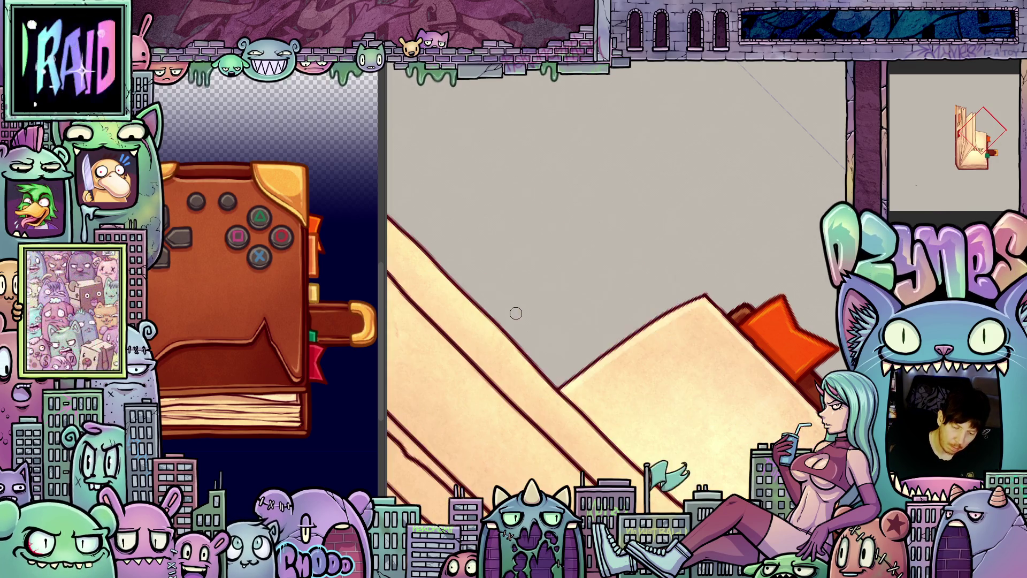
key(ctrl+y)
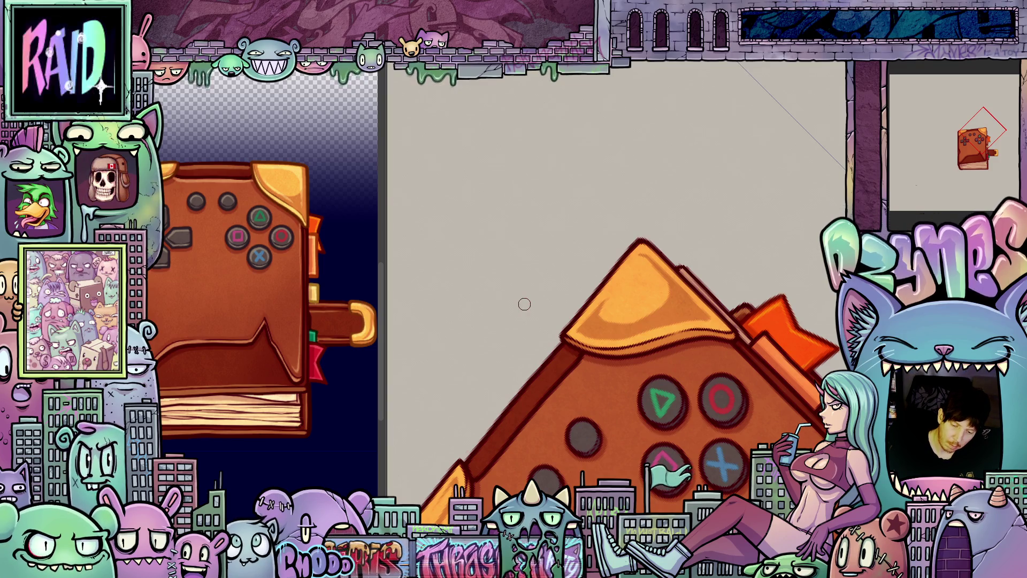
key(ctrl+y)
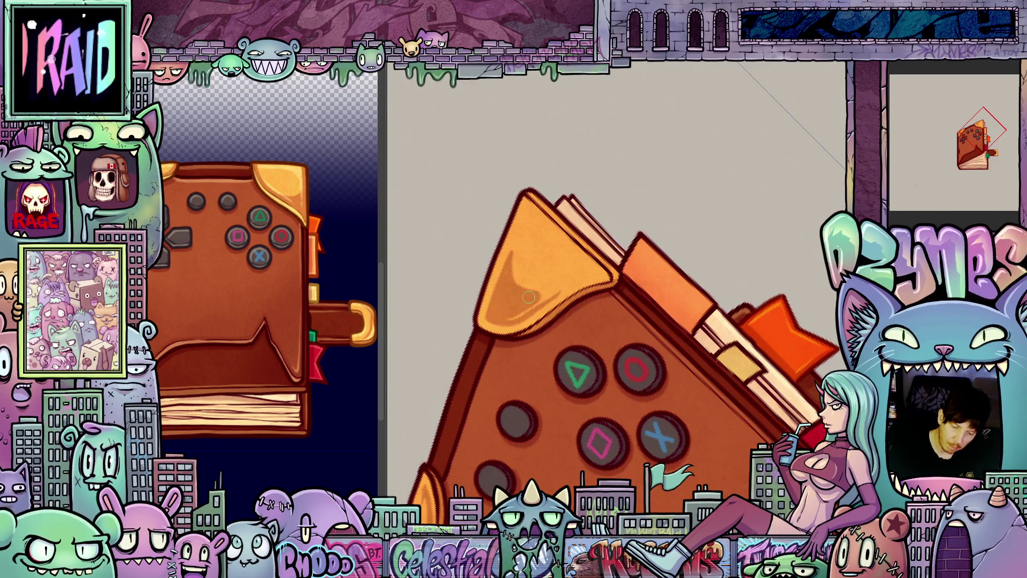
mouse_move(532, 290)
mouse_down()
mouse_move(556, 281)
mouse_move(542, 295)
mouse_move(552, 296)
mouse_up()
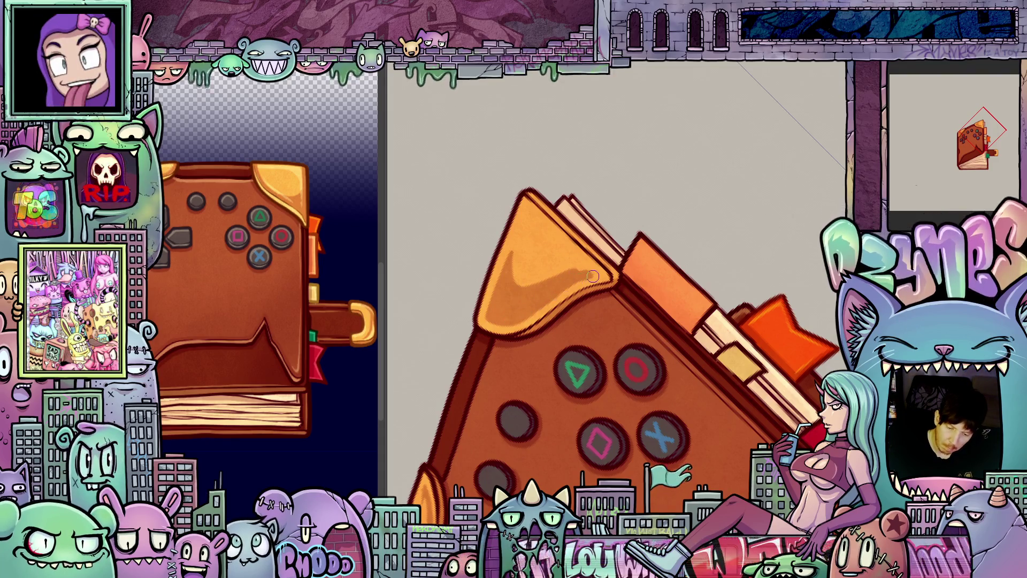
- Rotate and zoom out, bringing up the open book reading 'ads. running'
key(ctrl+bracketright)
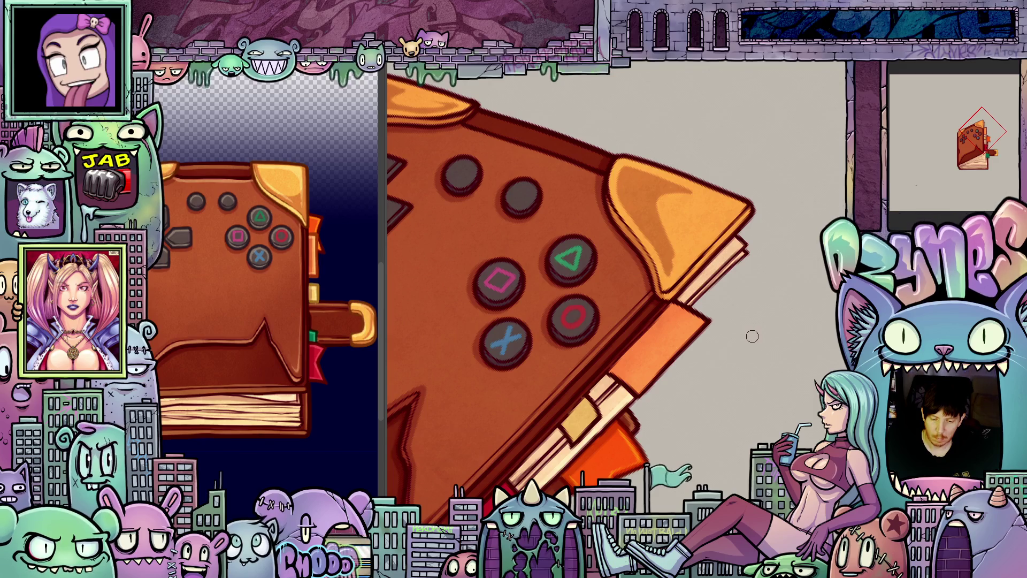
key(ctrl+bracketleft)
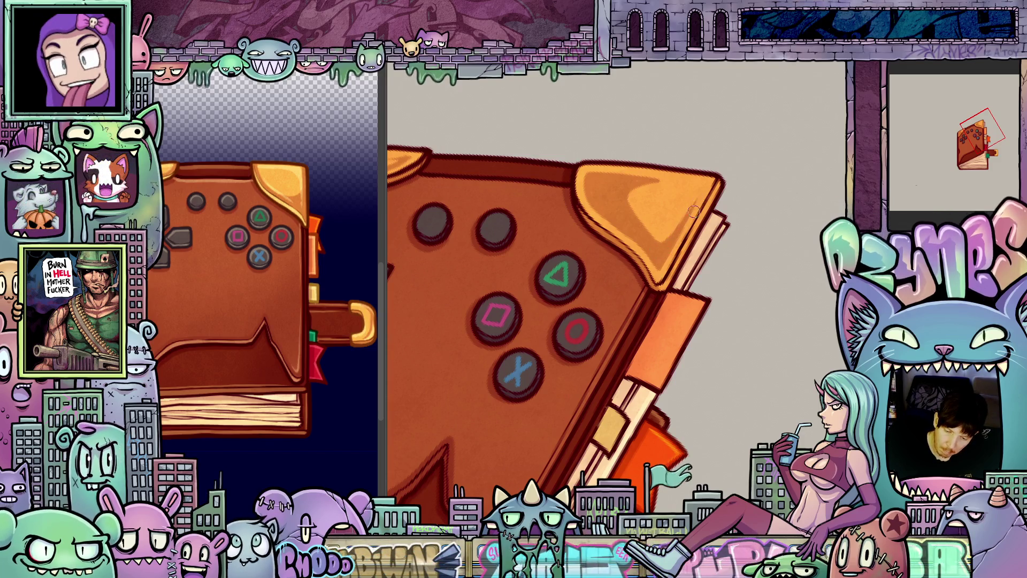
key(ctrl+bracketright)
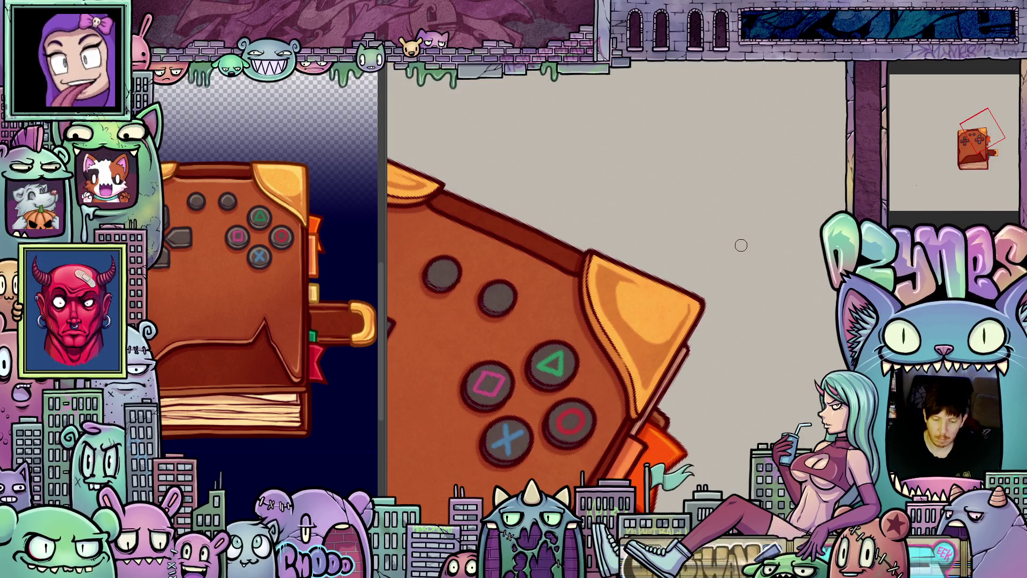
key(ctrl+bracketleft)
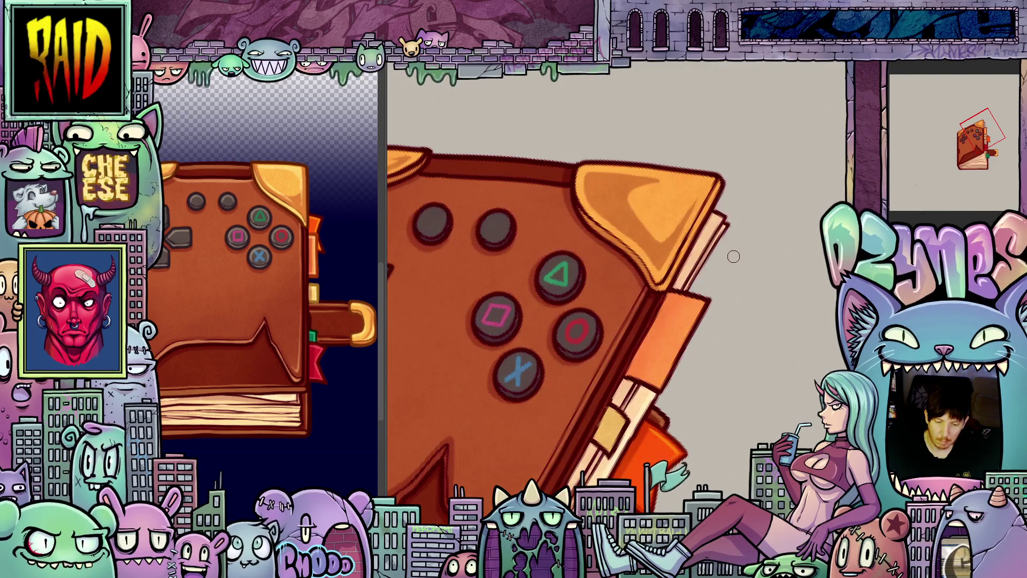
drag(685, 214, 505, 275)
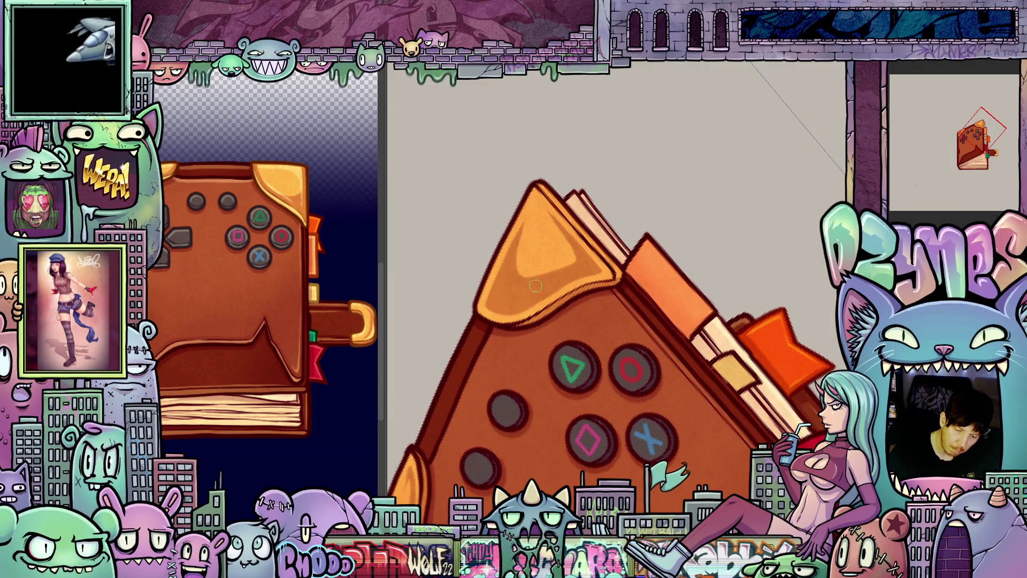
scroll(761, 277, down, 3)
mouse_move(695, 332)
mouse_down()
mouse_move(607, 418)
mouse_move(678, 325)
mouse_up()
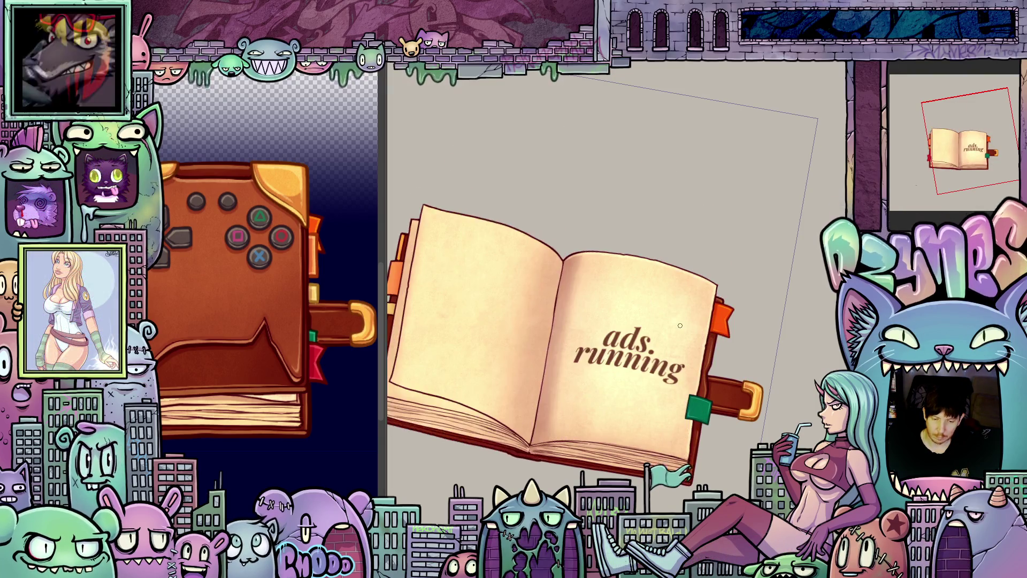
- Fit the book upright to the window and zoom and pan around it
key(ctrl+0)
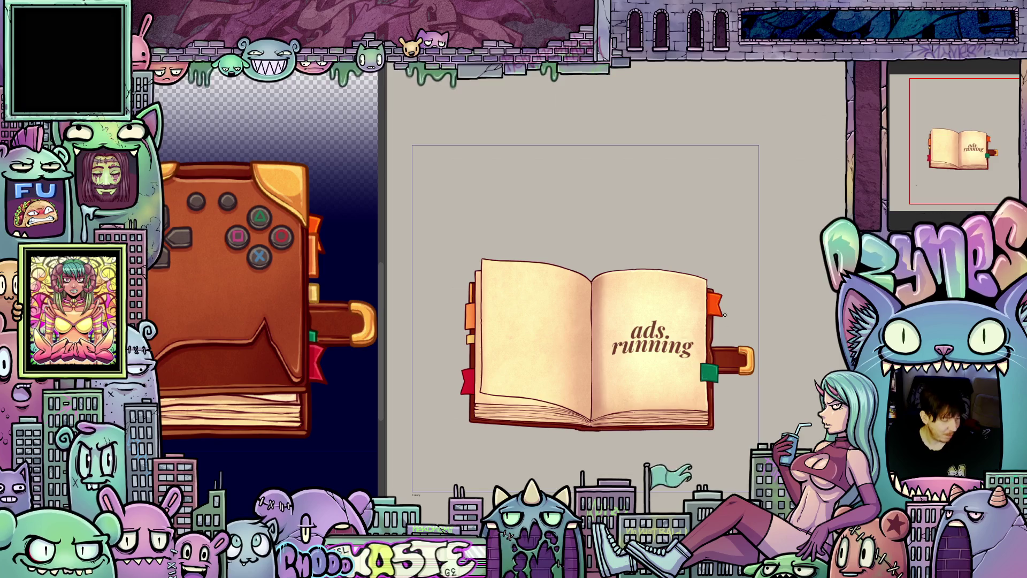
scroll(679, 376, up, 5)
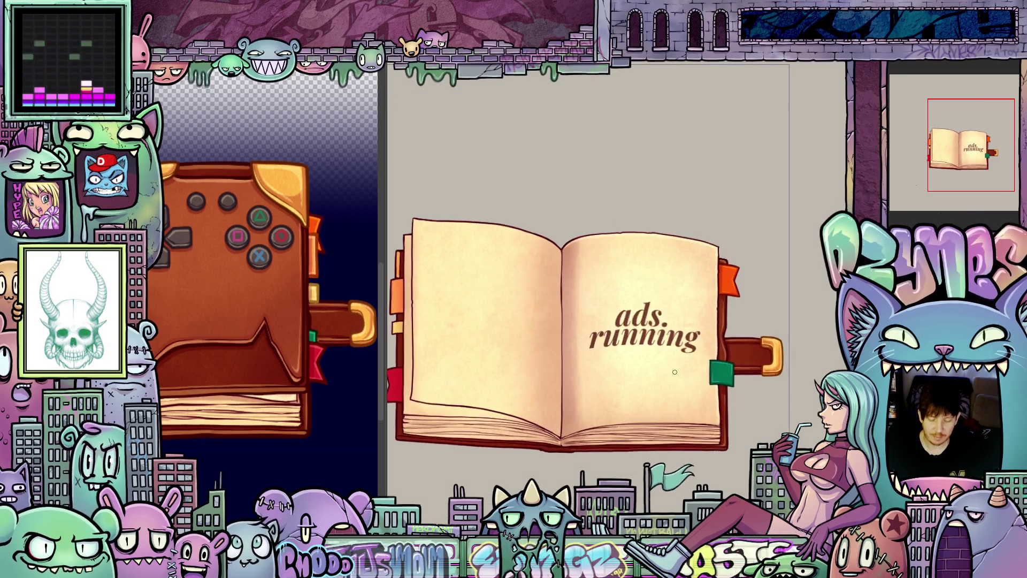
scroll(679, 376, down, 2)
mouse_move(680, 376)
mouse_down()
mouse_move(709, 368)
mouse_move(725, 425)
mouse_move(714, 432)
mouse_move(787, 418)
mouse_move(631, 400)
mouse_up()
scroll(714, 432, down, 1)
scroll(762, 428, up, 2)
scroll(749, 398, down, 1)
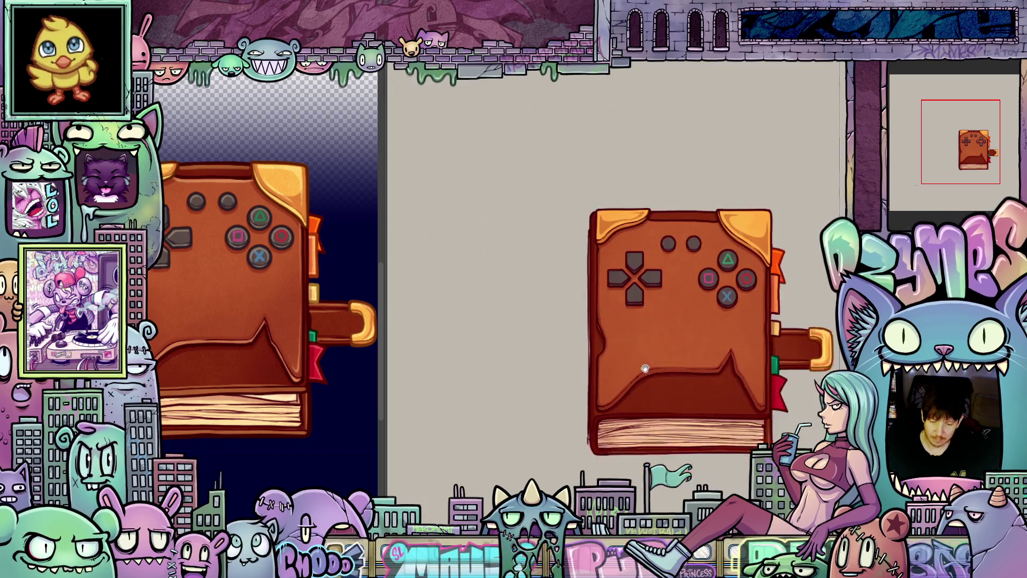
drag(645, 368, 615, 327)
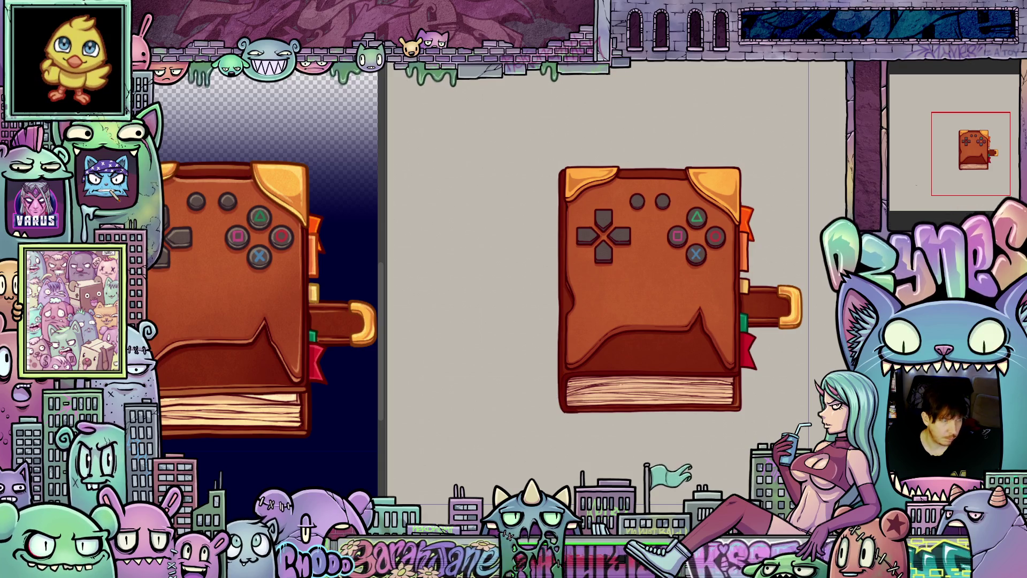
key(ctrl+z)
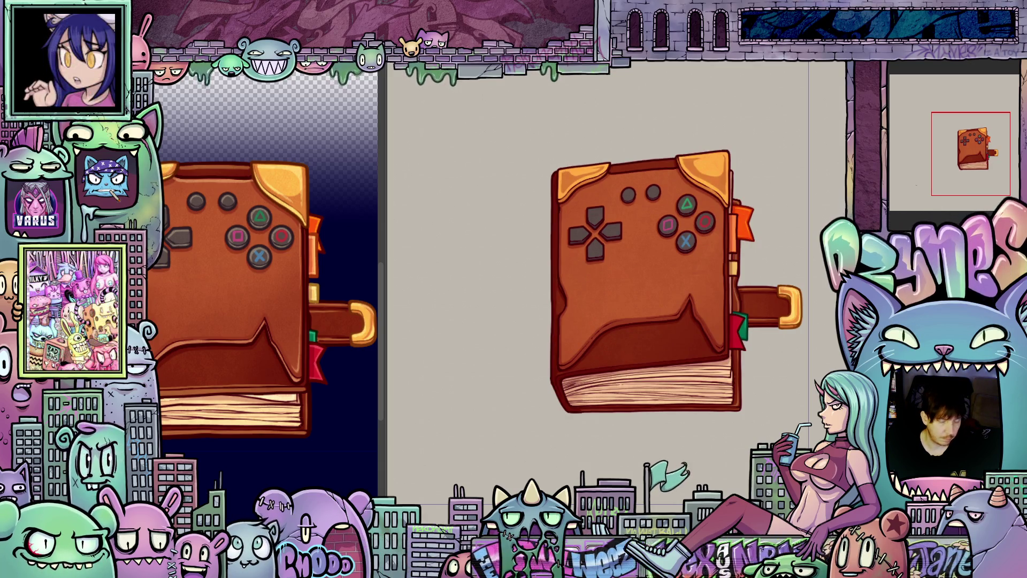
key(ctrl+z)
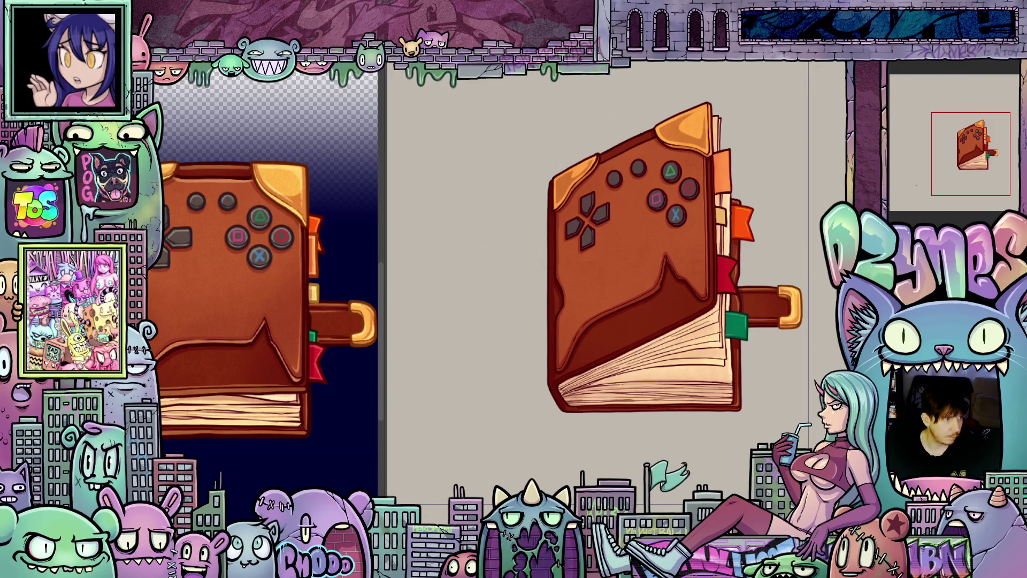
key(ctrl+z)
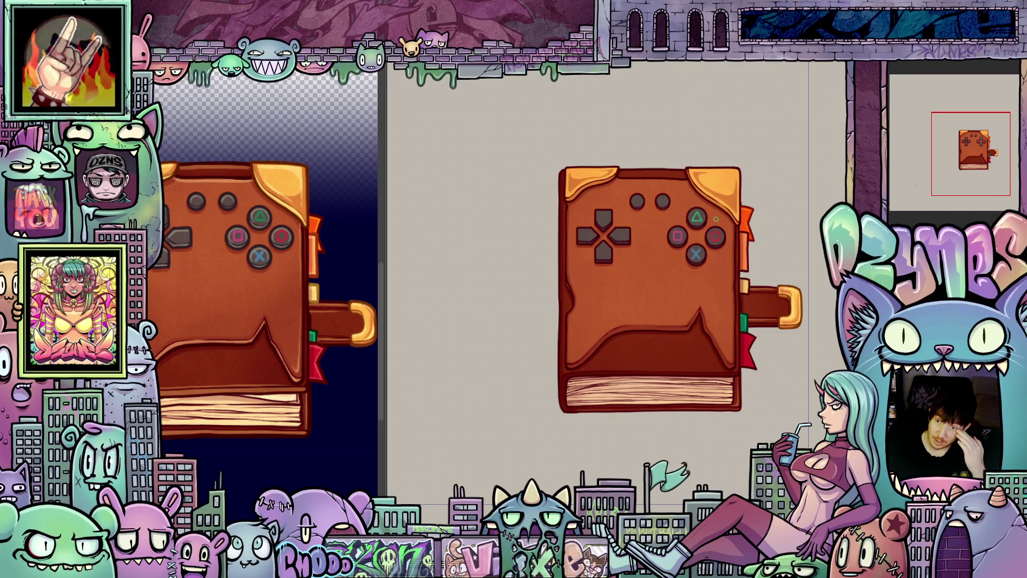
scroll(591, 178, up, 1)
- Zoom in and pan across the book cover toward its lower edge
scroll(591, 177, up, 4)
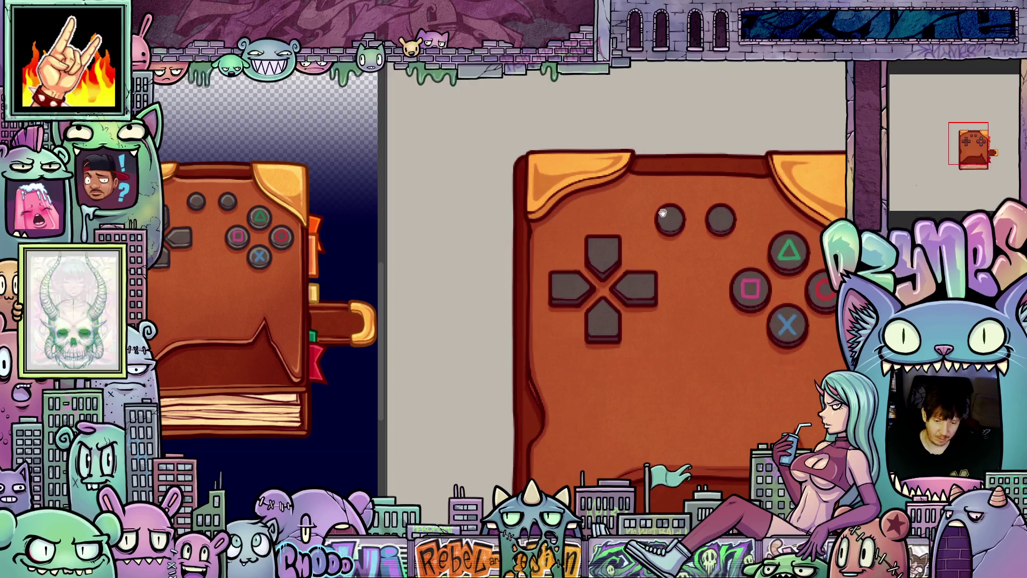
scroll(598, 134, right, 5)
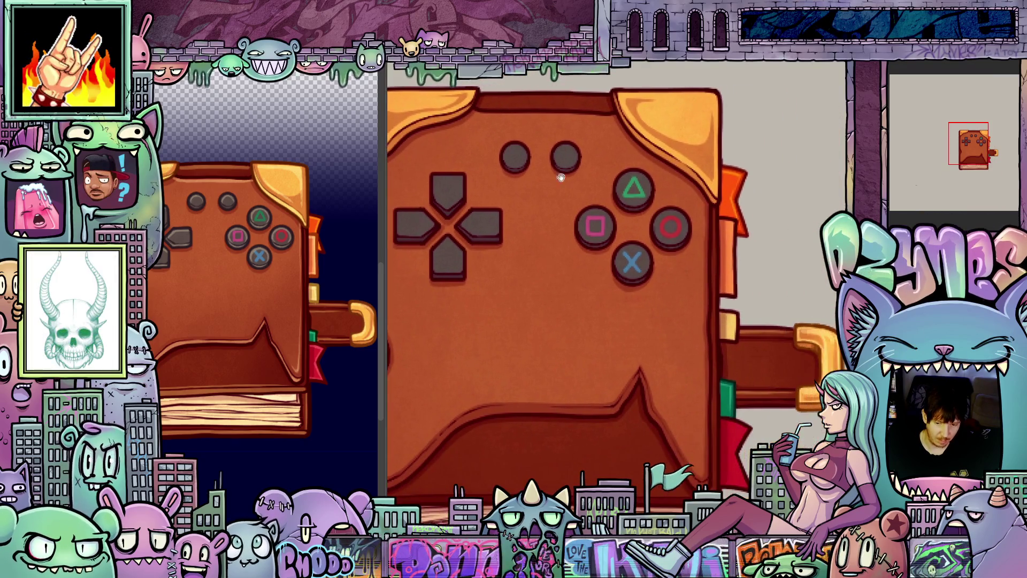
drag(640, 210, 699, 210)
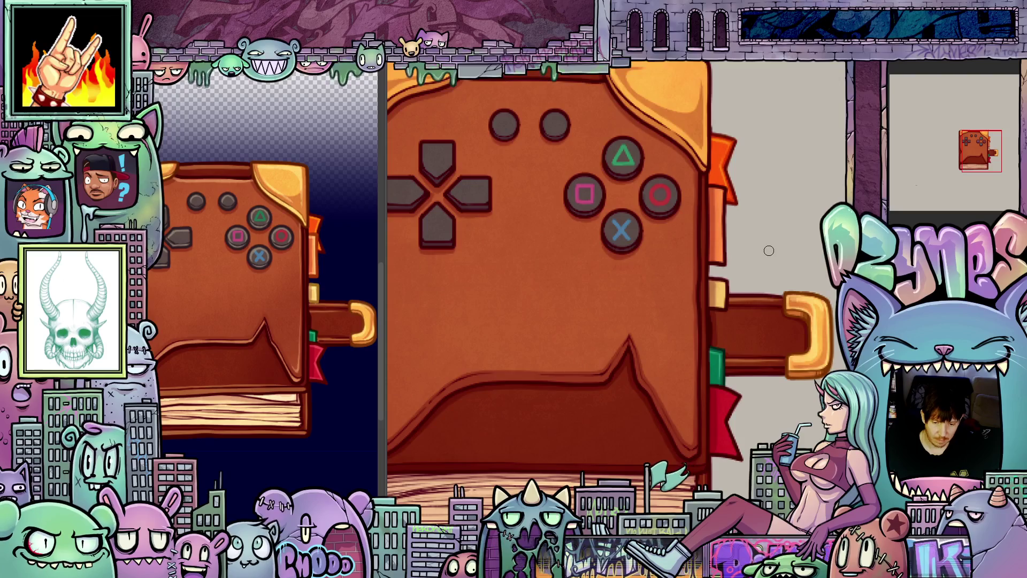
drag(769, 251, 748, 222)
drag(672, 412, 604, 461)
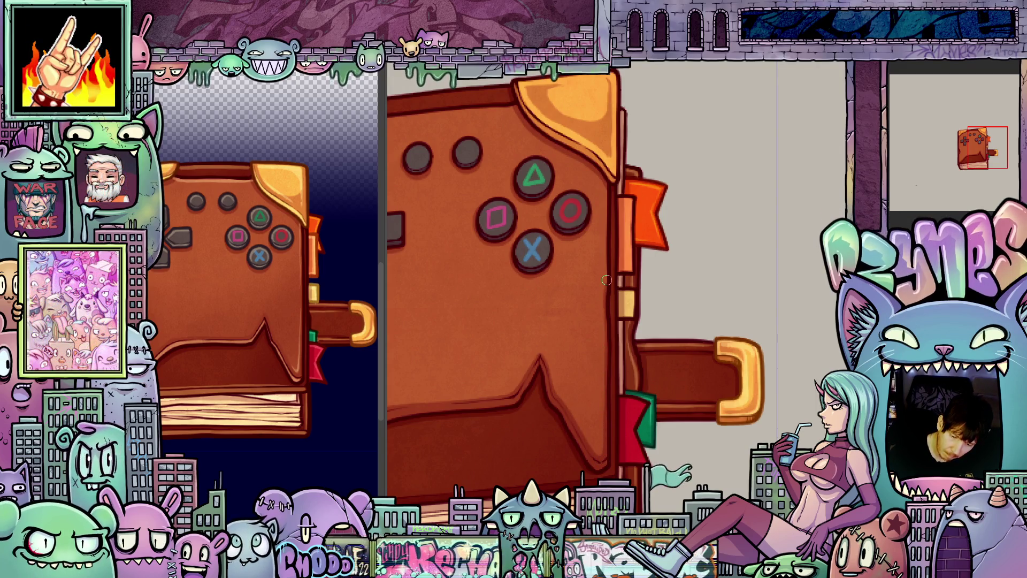
scroll(606, 262, up, 2)
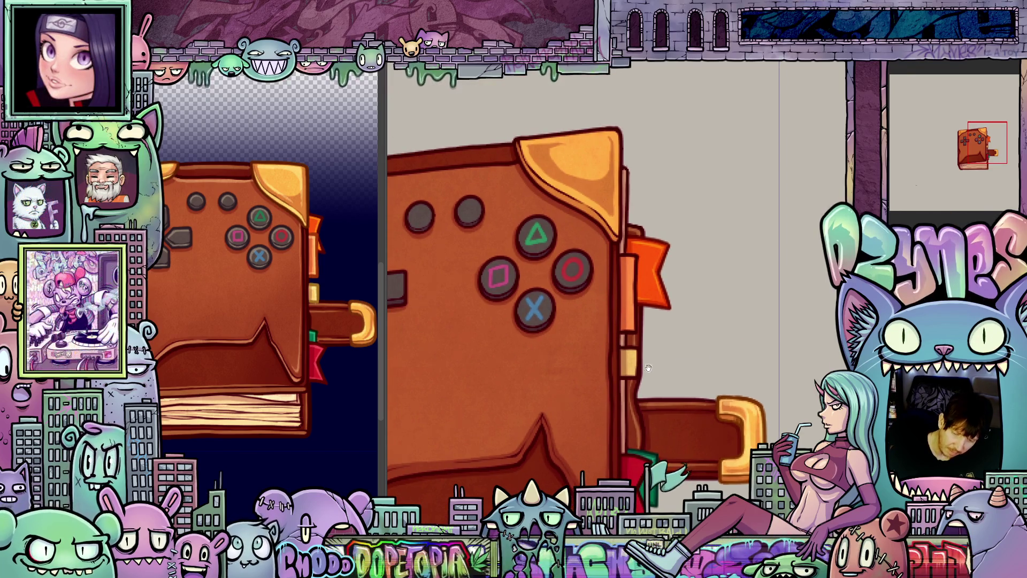
scroll(607, 237, down, 3)
scroll(606, 236, left, 3)
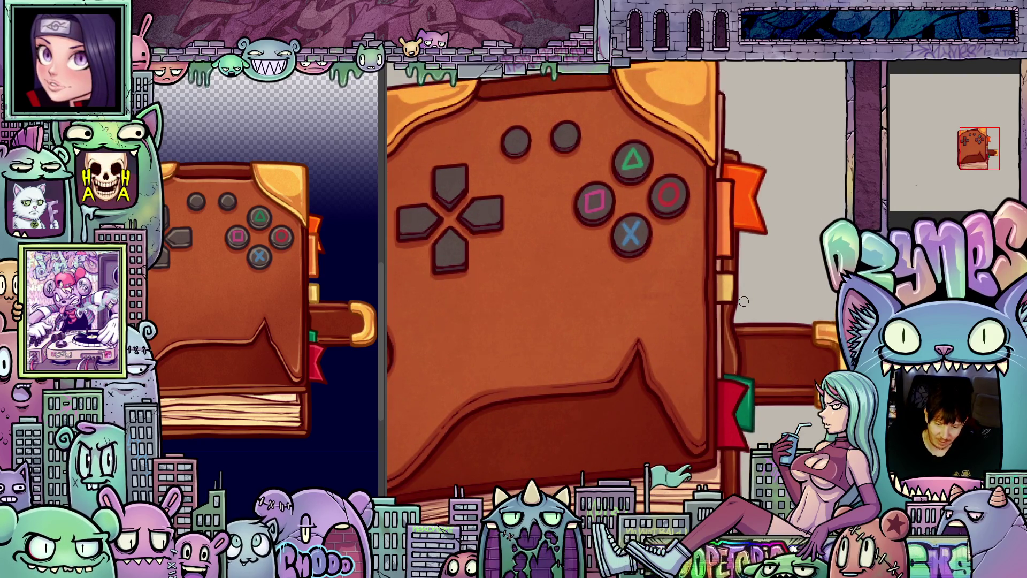
- Tilt, straighten and zoom the view onto the fanned page edges and tabs
drag(744, 301, 729, 395)
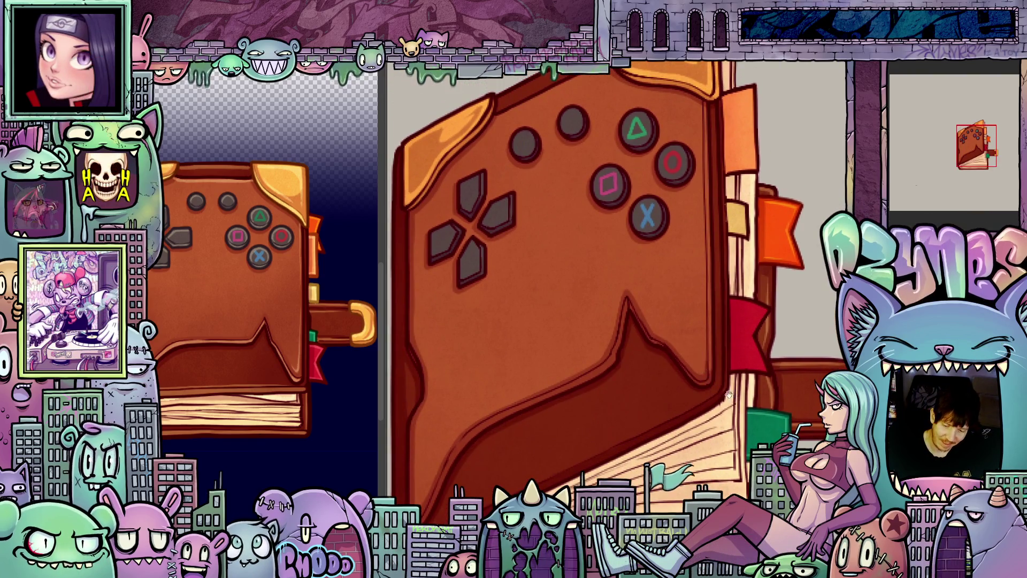
key(Escape)
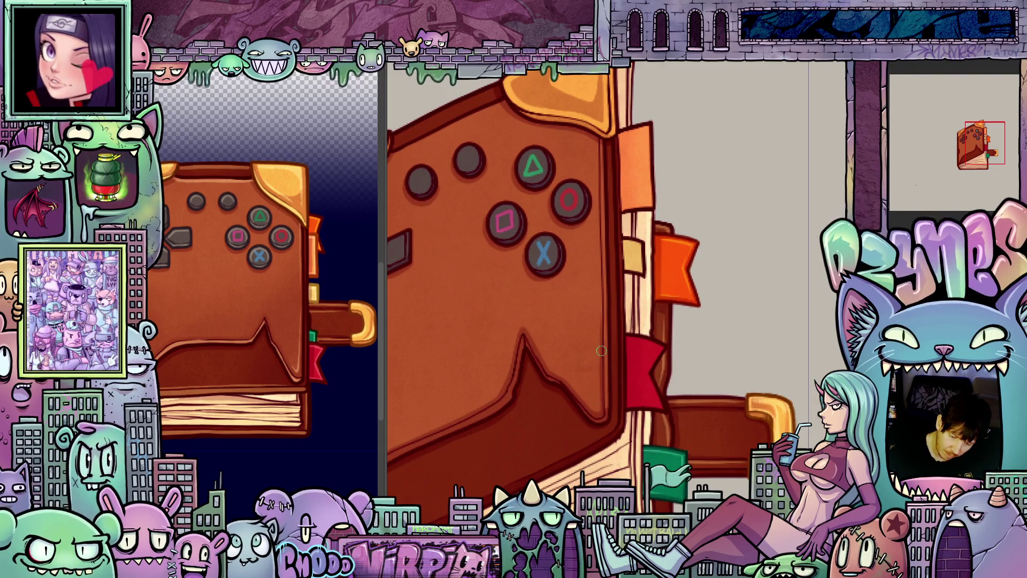
scroll(602, 294, up, 2)
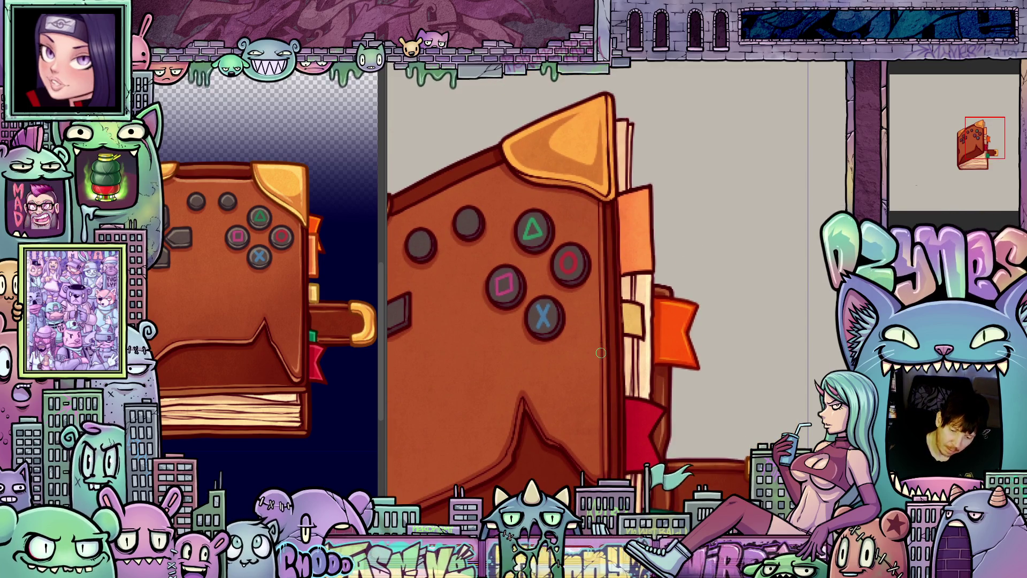
scroll(602, 305, up, 2)
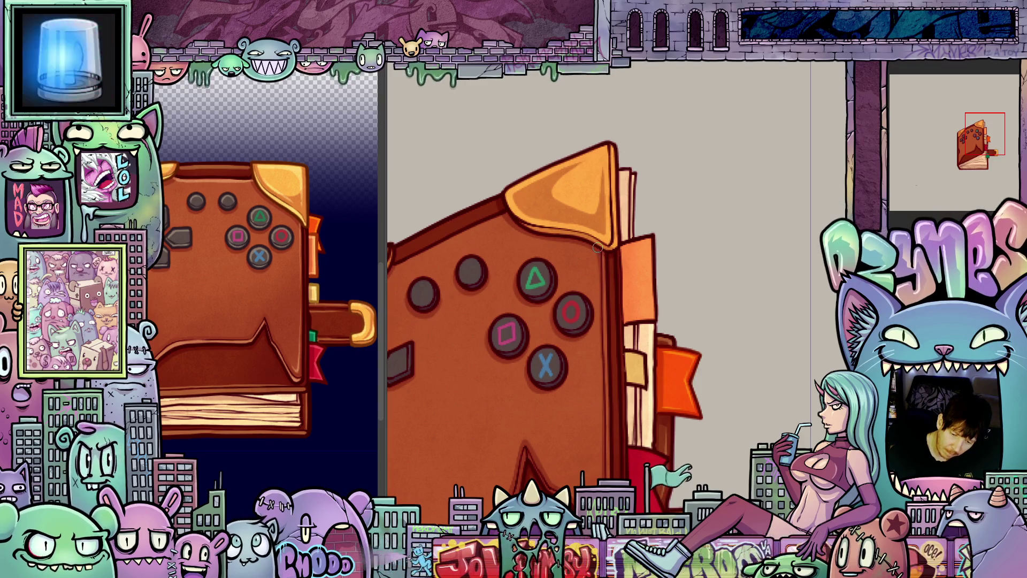
mouse_move(614, 360)
mouse_down()
mouse_move(786, 291)
mouse_move(746, 348)
mouse_move(785, 277)
mouse_move(728, 386)
mouse_move(689, 326)
mouse_up()
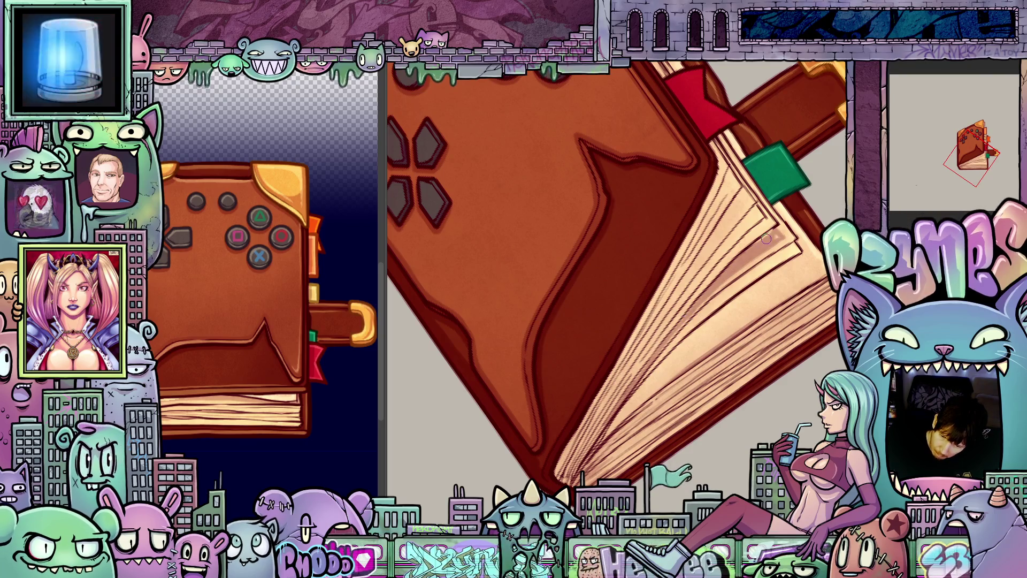
- Survey the buttons, bookmarks, clasp and green tab, then zoom out upright
drag(781, 293, 678, 321)
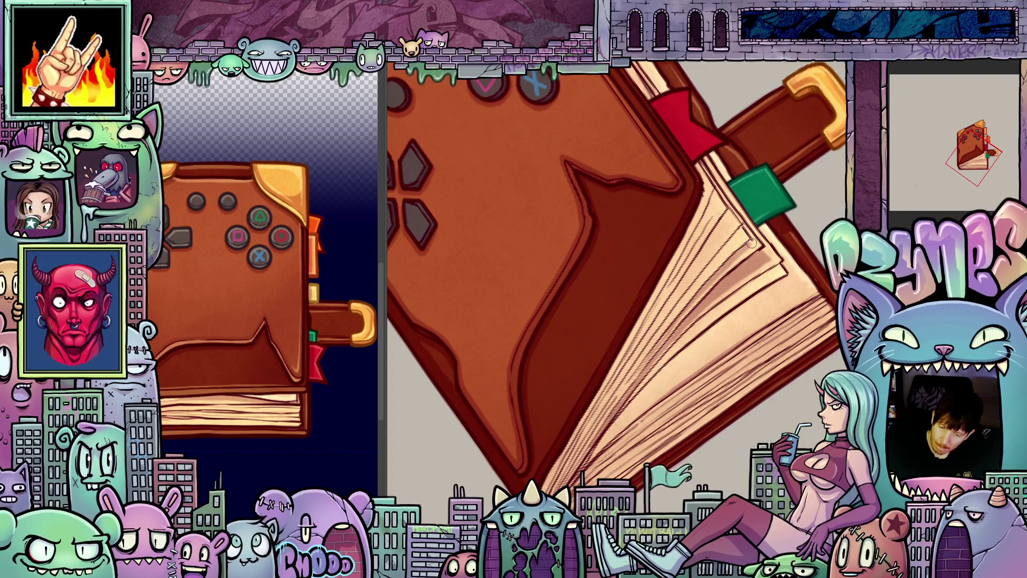
drag(749, 249, 689, 322)
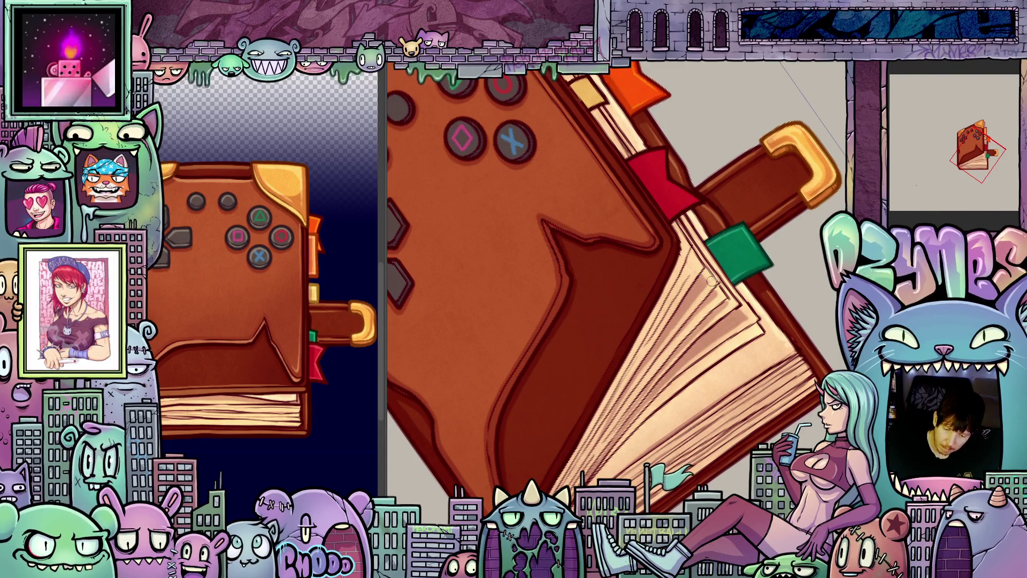
drag(731, 400, 712, 290)
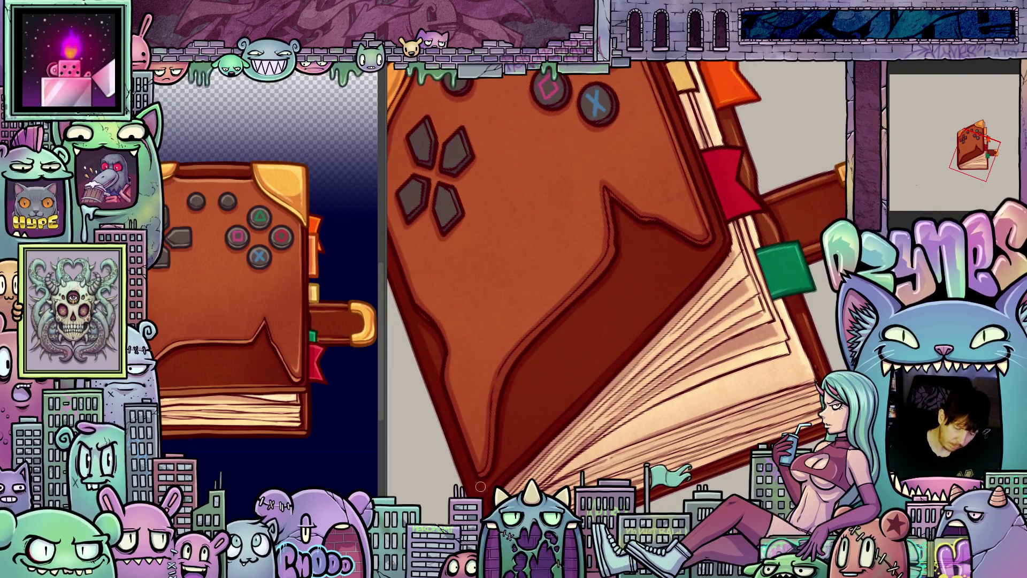
drag(480, 487, 602, 430)
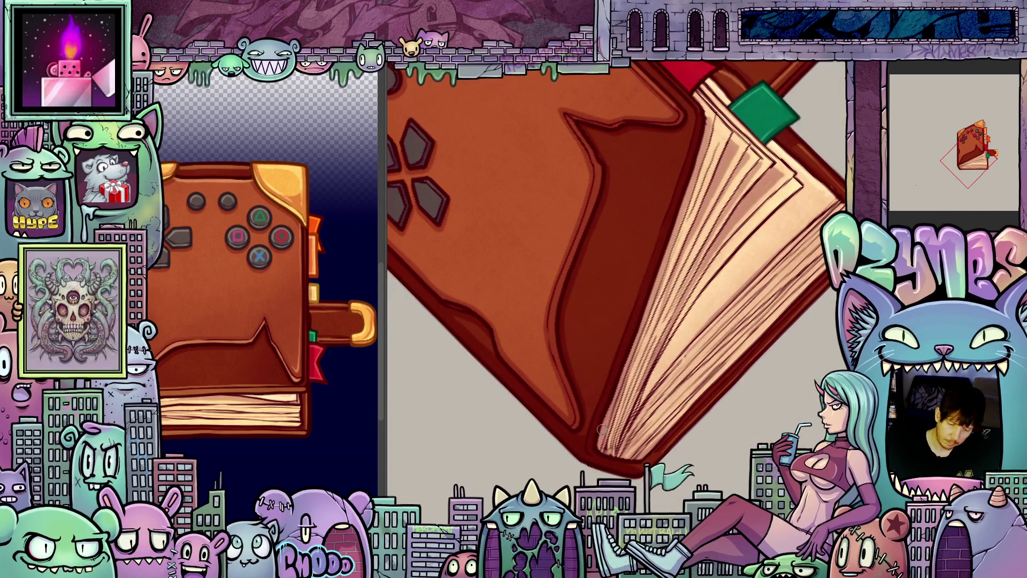
key(minus)
key(minus)
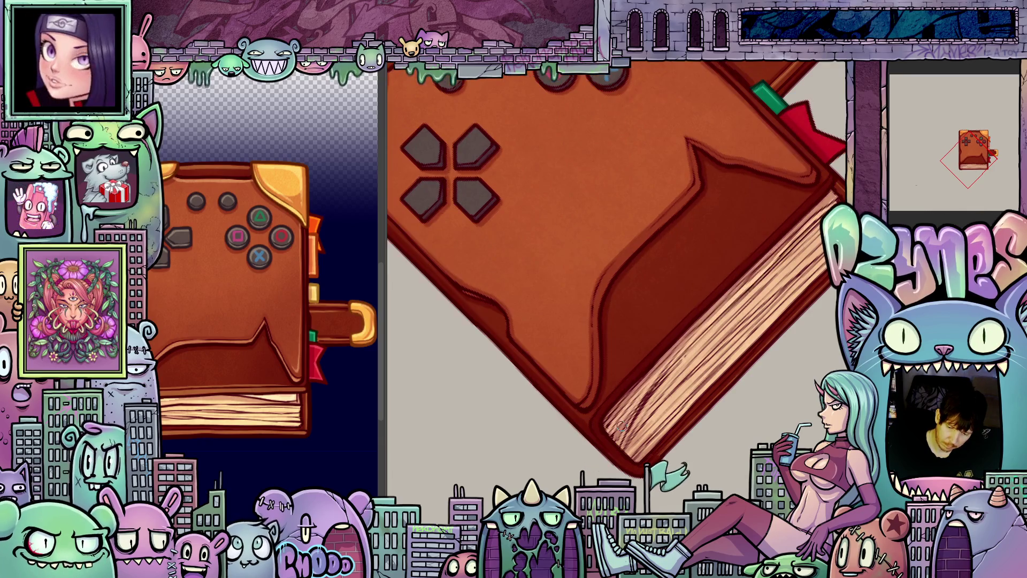
drag(625, 419, 644, 410)
key(minus)
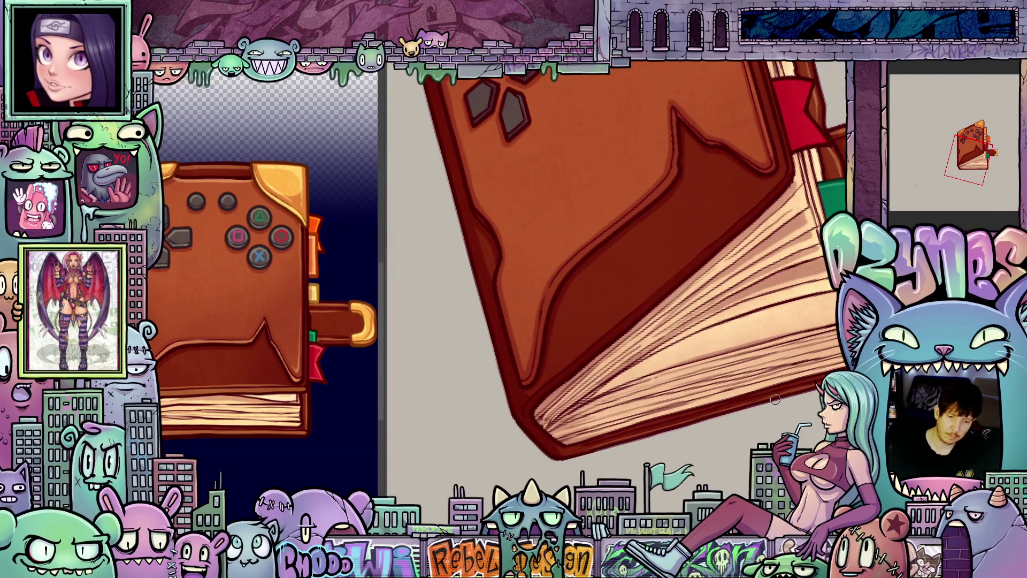
key(minus)
key(minus)
key(minus)
drag(711, 325, 670, 301)
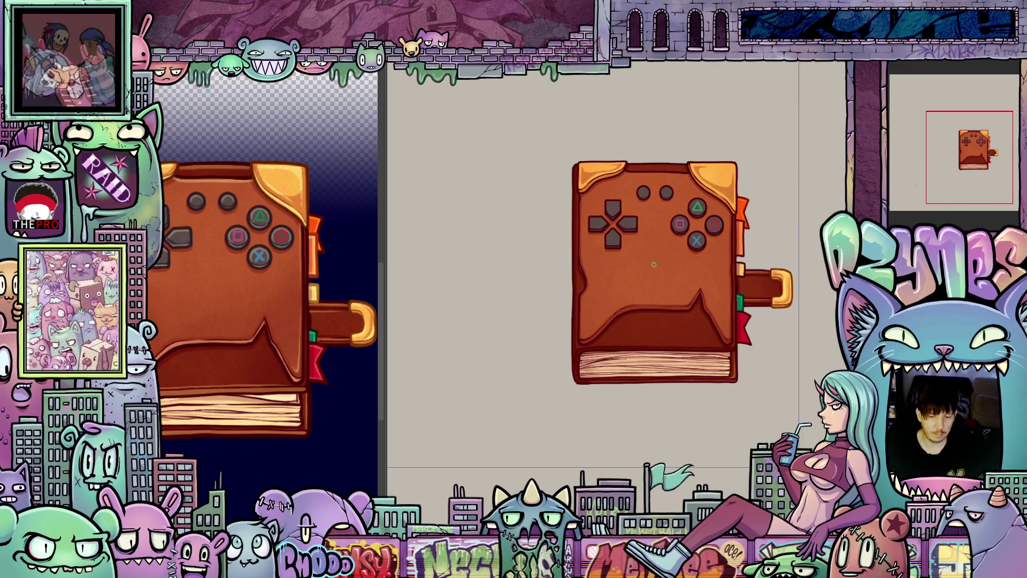
- Zoom out and back in on the closed book's pink, red, green and blue buttons
scroll(673, 273, down, 5)
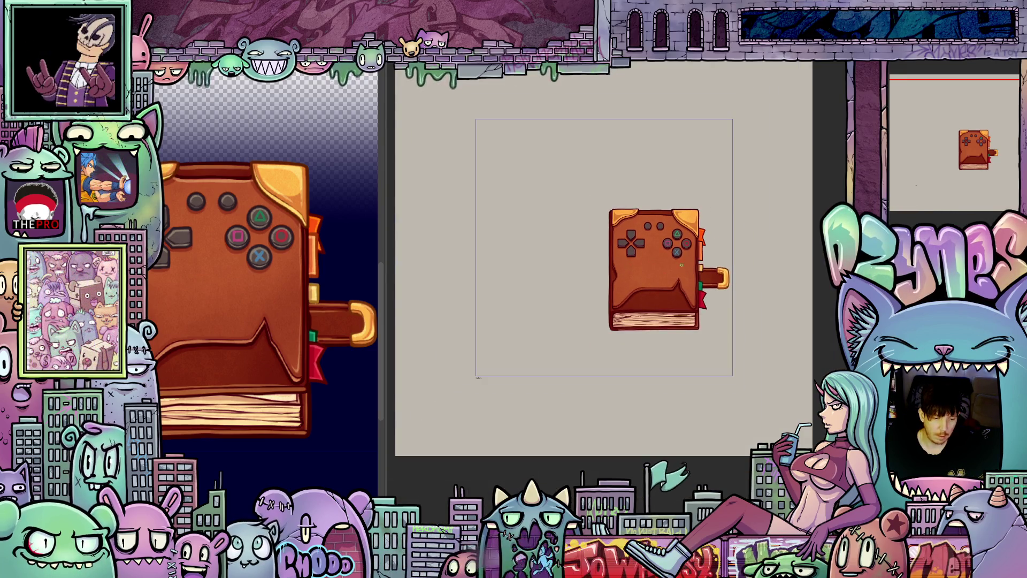
scroll(673, 272, up, 2)
scroll(676, 269, up, 4)
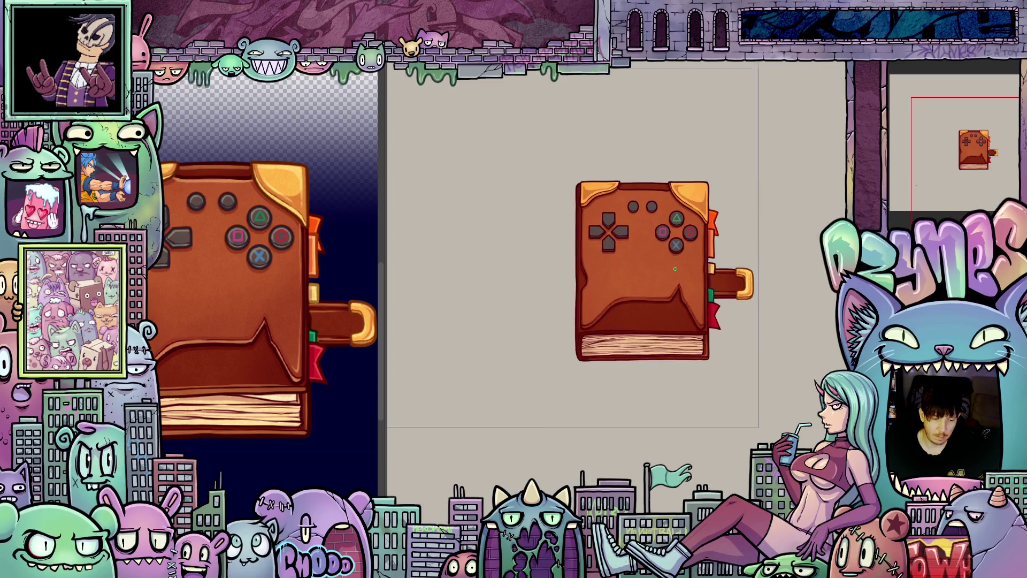
scroll(698, 279, up, 3)
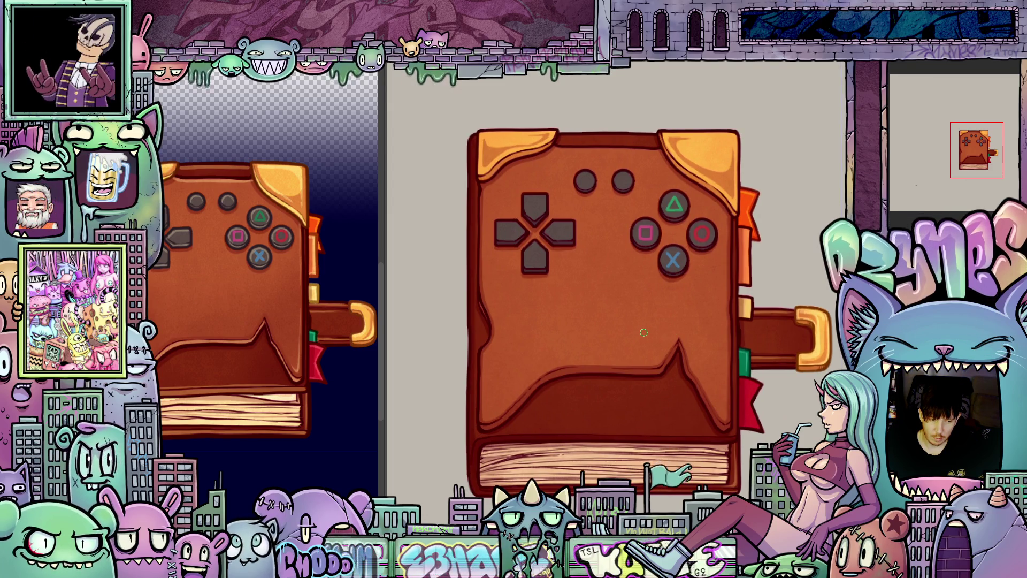
scroll(645, 334, up, 1)
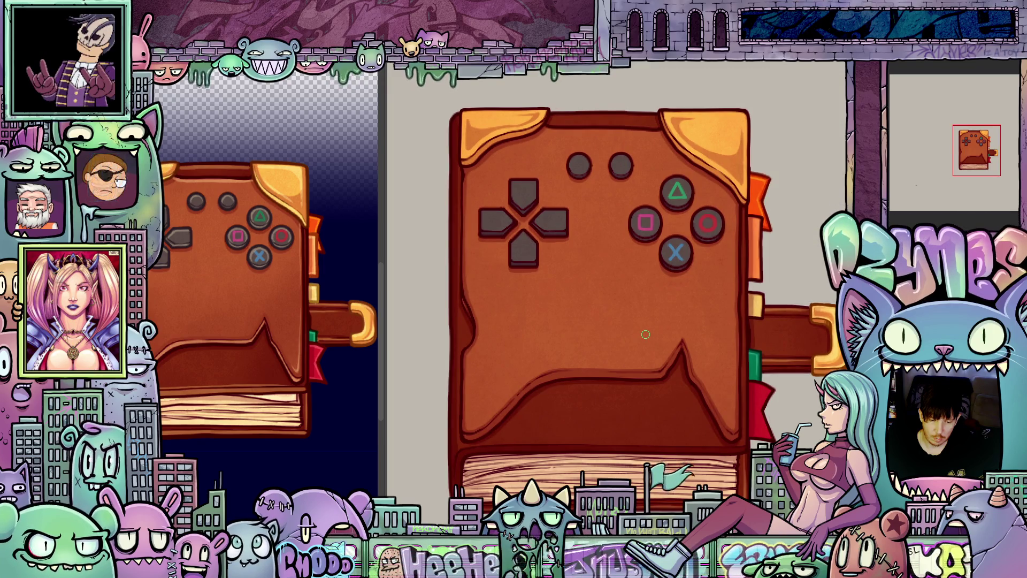
key(minus)
scroll(615, 333, down, 1)
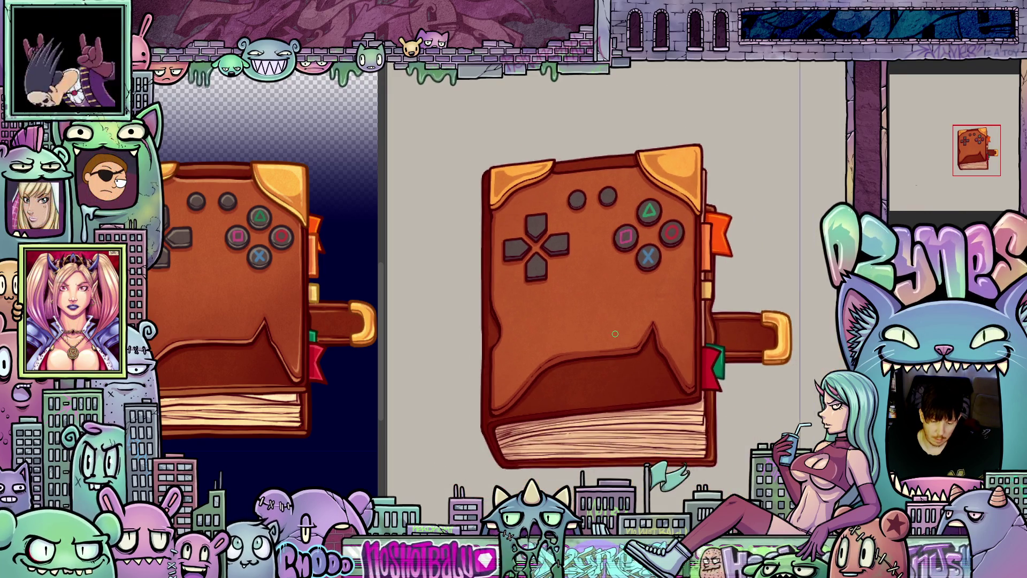
key(ctrl+z)
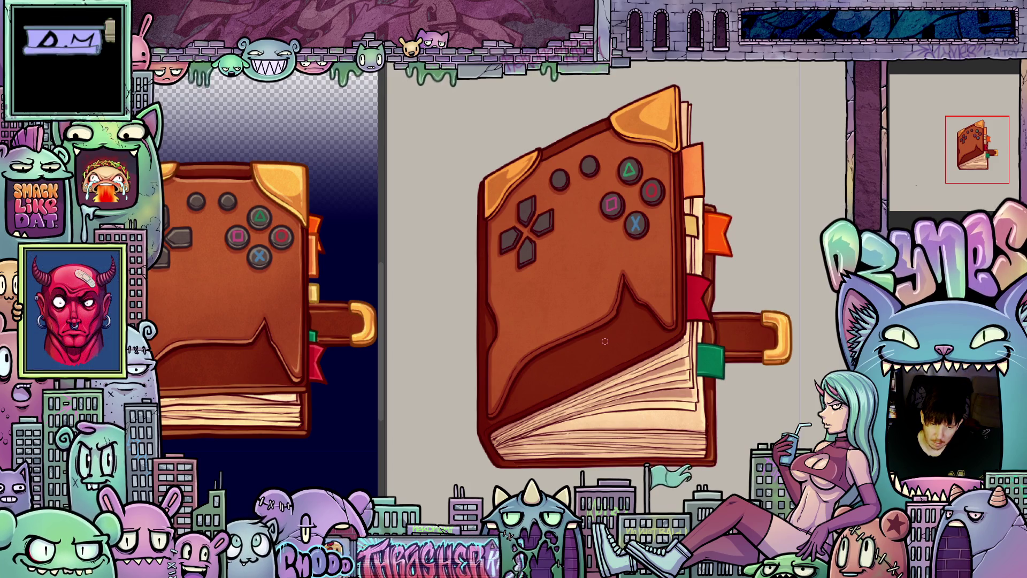
scroll(759, 355, up, 3)
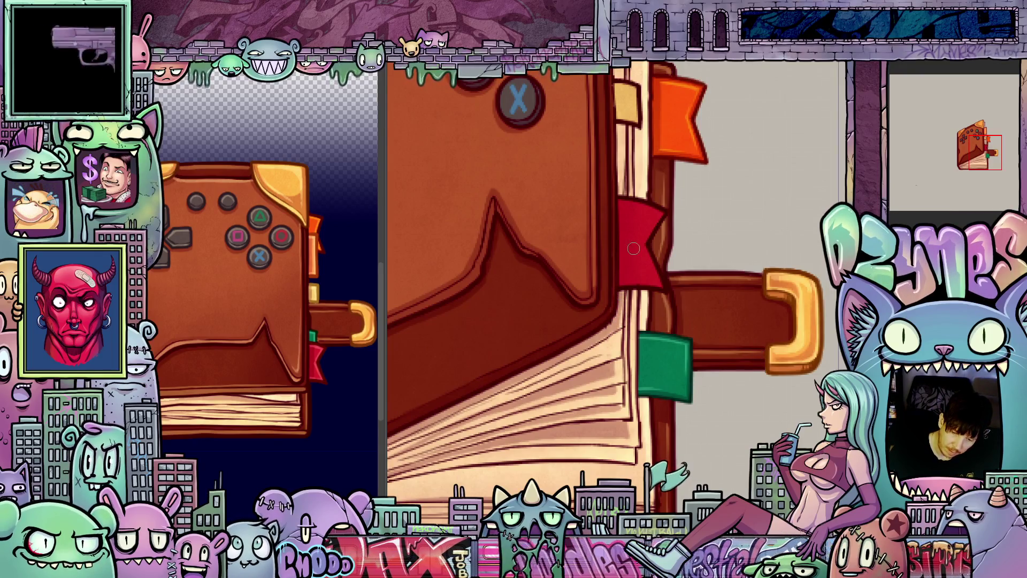
scroll(641, 245, up, 3)
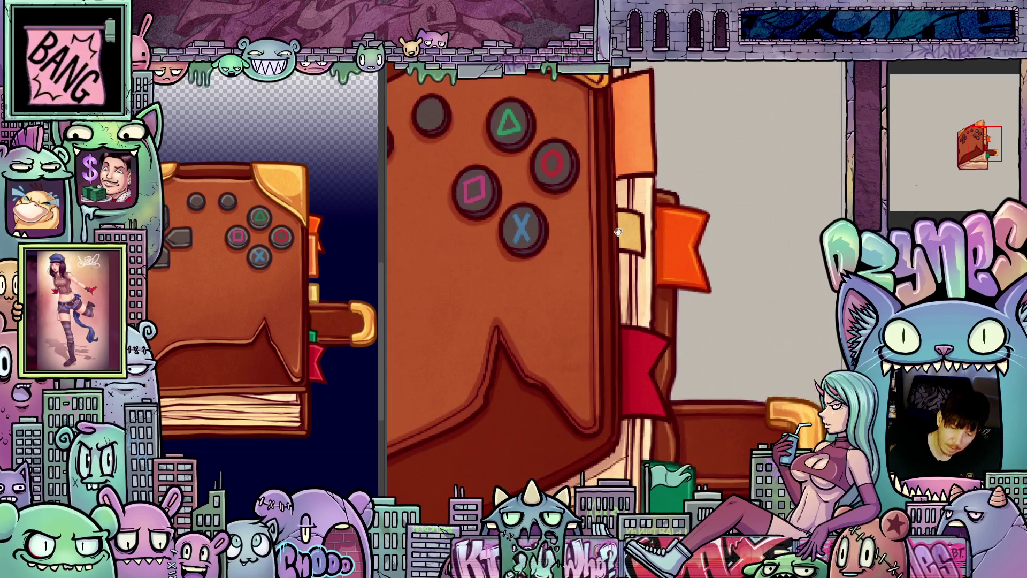
scroll(622, 249, up, 2)
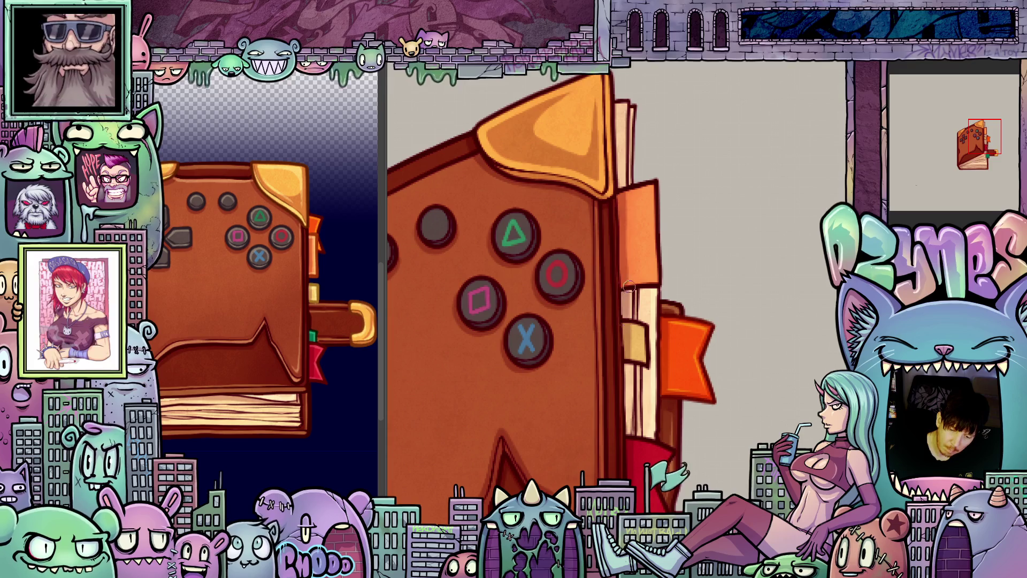
scroll(651, 362, up, 2)
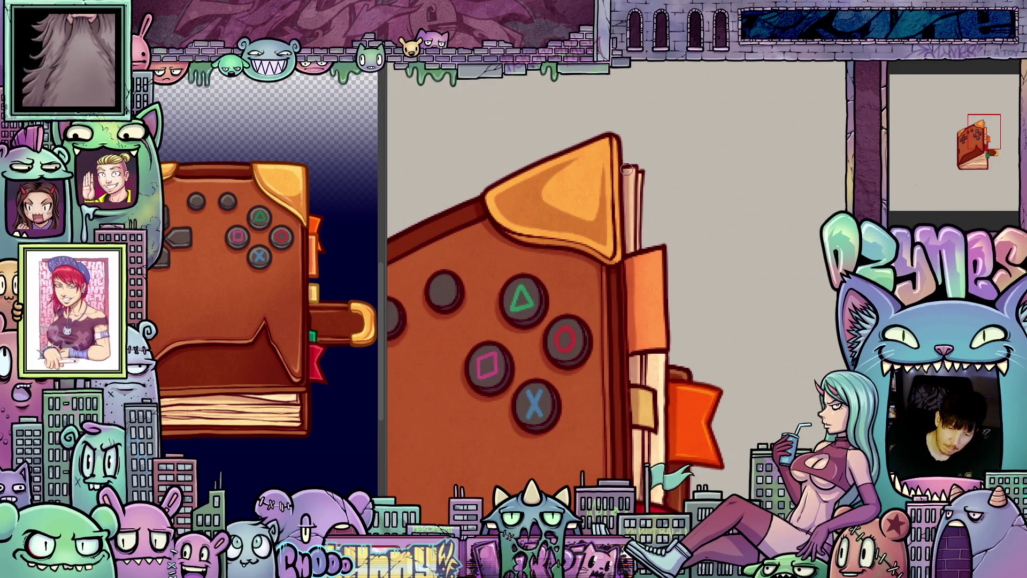
drag(654, 345, 642, 176)
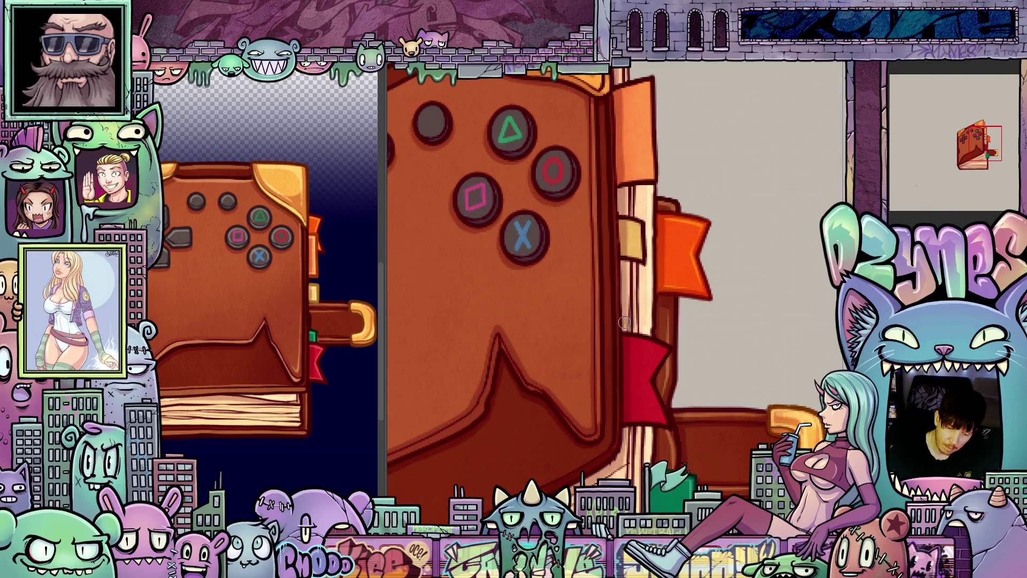
drag(639, 347, 628, 202)
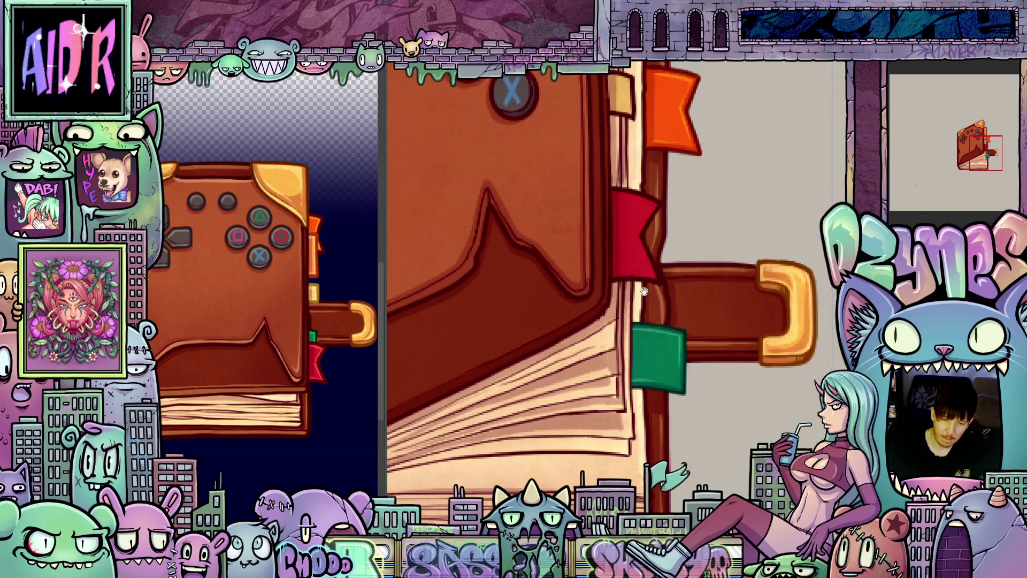
drag(644, 291, 650, 411)
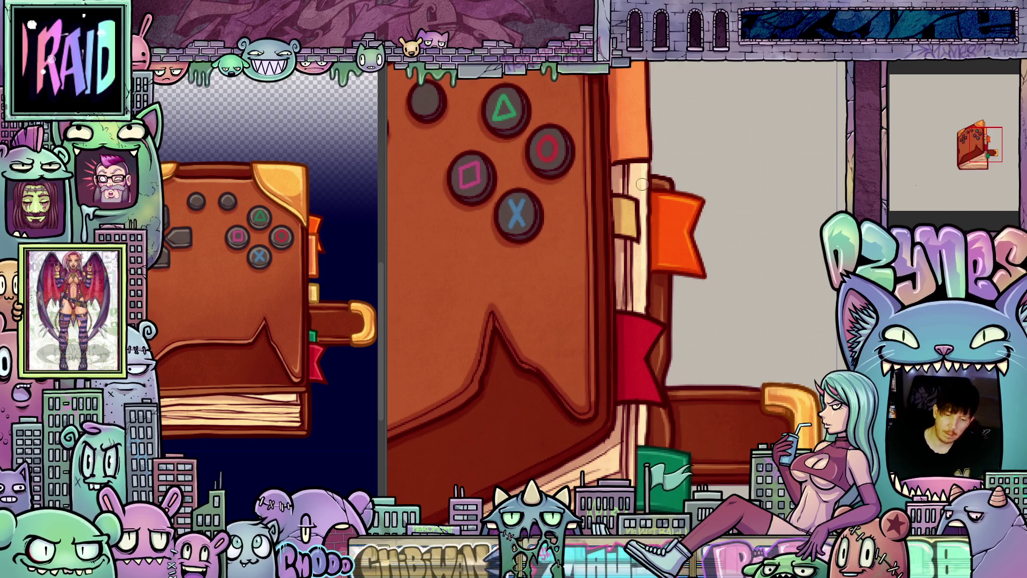
scroll(642, 184, down, 5)
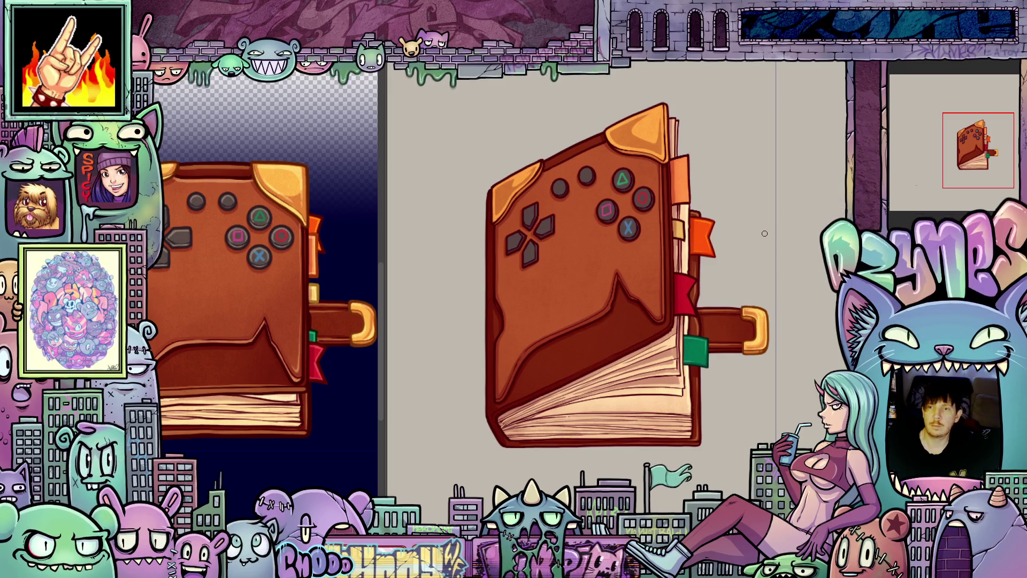
- Switch to the open-book variant drawing with fanned pages
scroll(699, 314, down, 2)
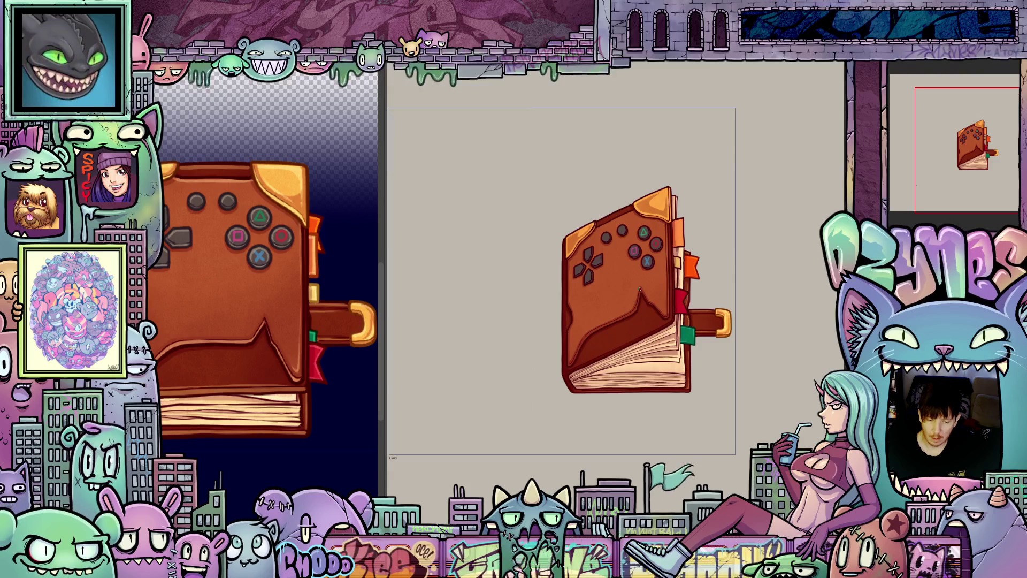
scroll(636, 289, up, 3)
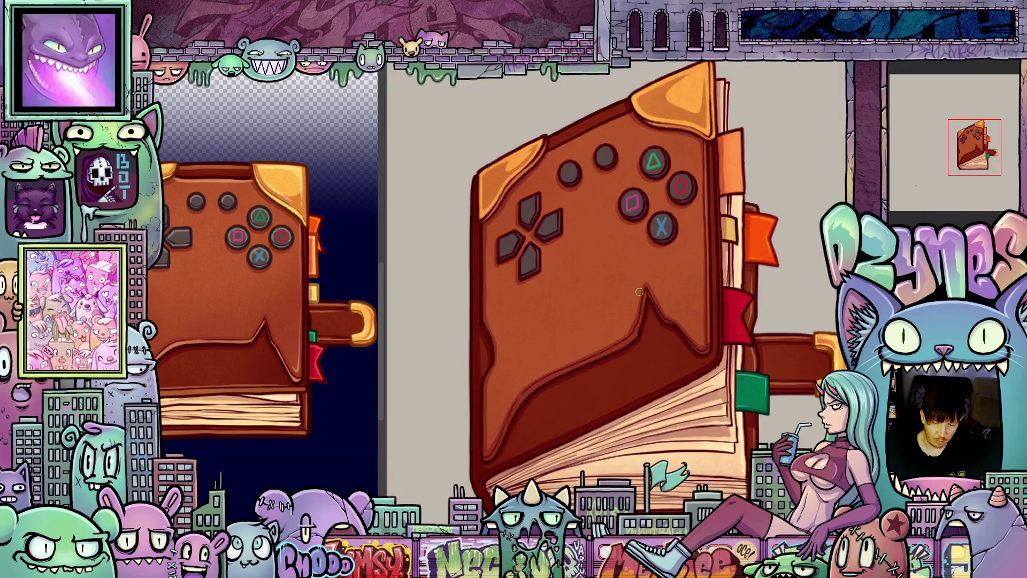
key(ctrl+Tab)
scroll(654, 298, down, 2)
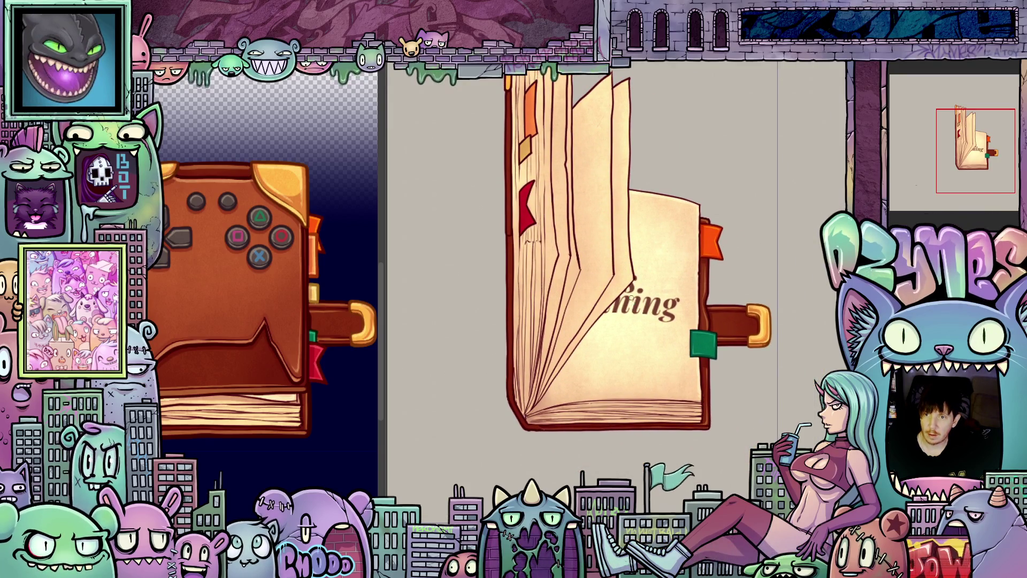
scroll(589, 295, down, 3)
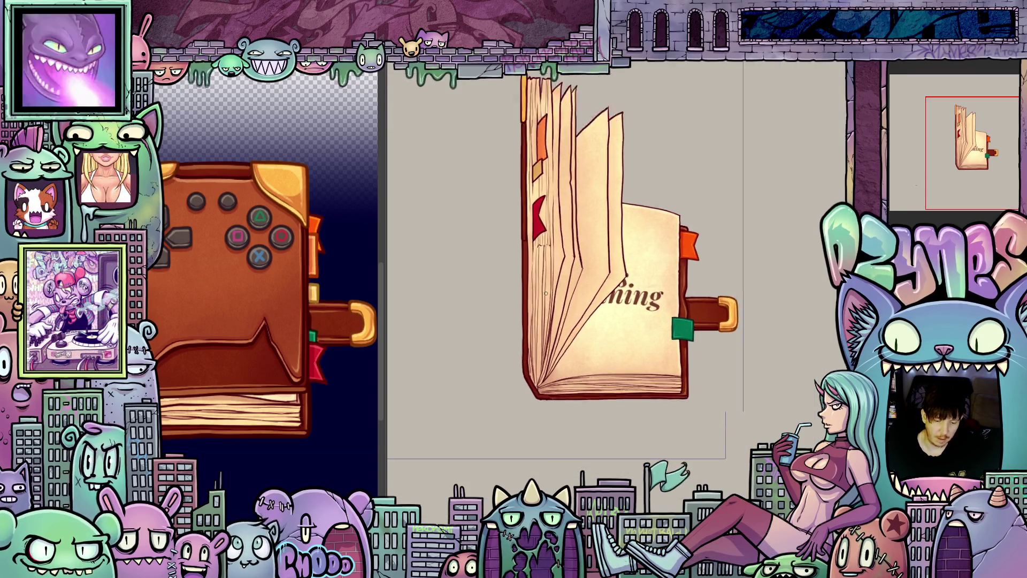
scroll(545, 293, up, 5)
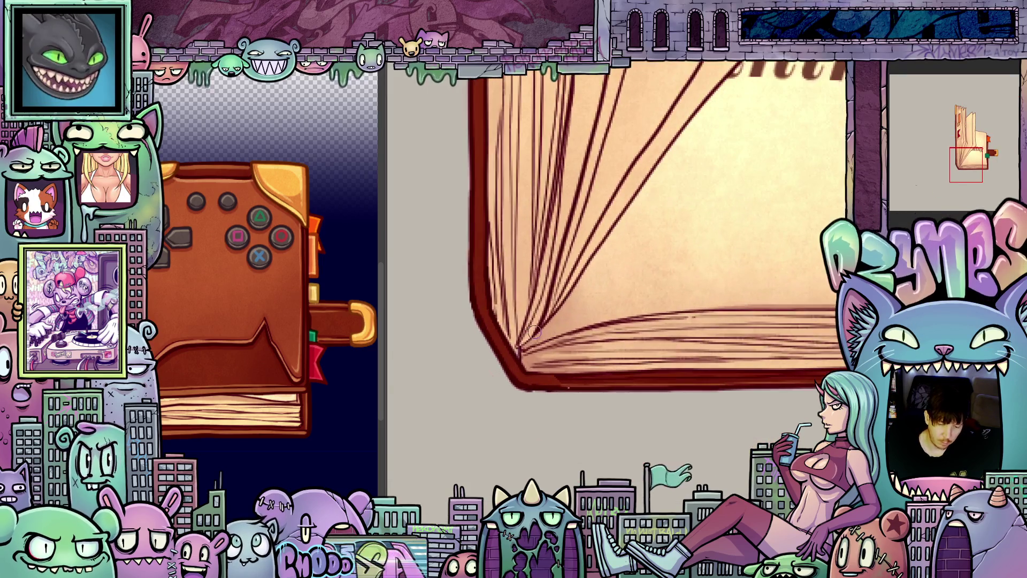
- Brush a darker line along the tilted cover's left edge, then straighten the view
key(asciicircum)
key(asciicircum)
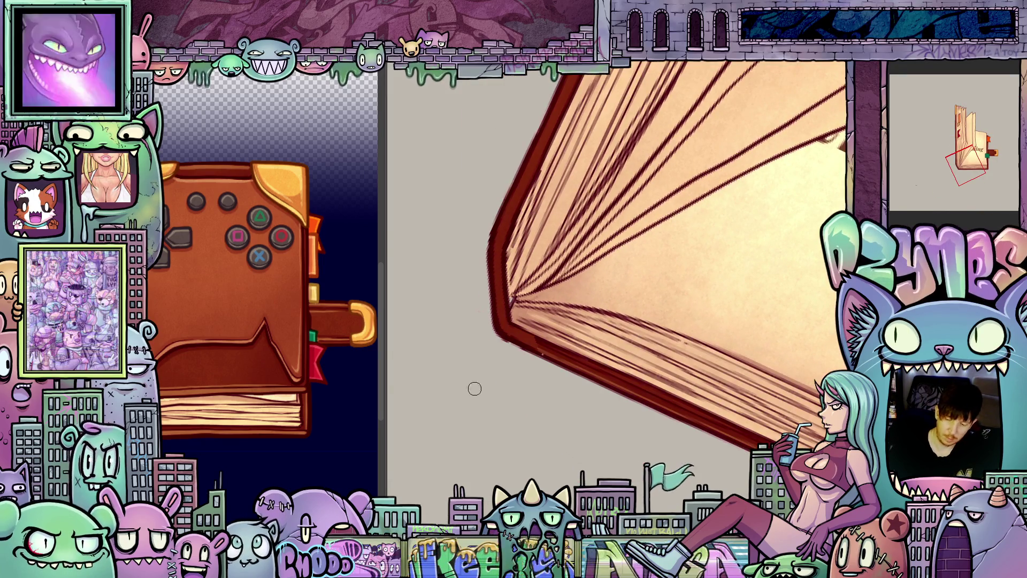
mouse_move(515, 341)
mouse_down()
mouse_move(493, 284)
mouse_move(497, 233)
mouse_up()
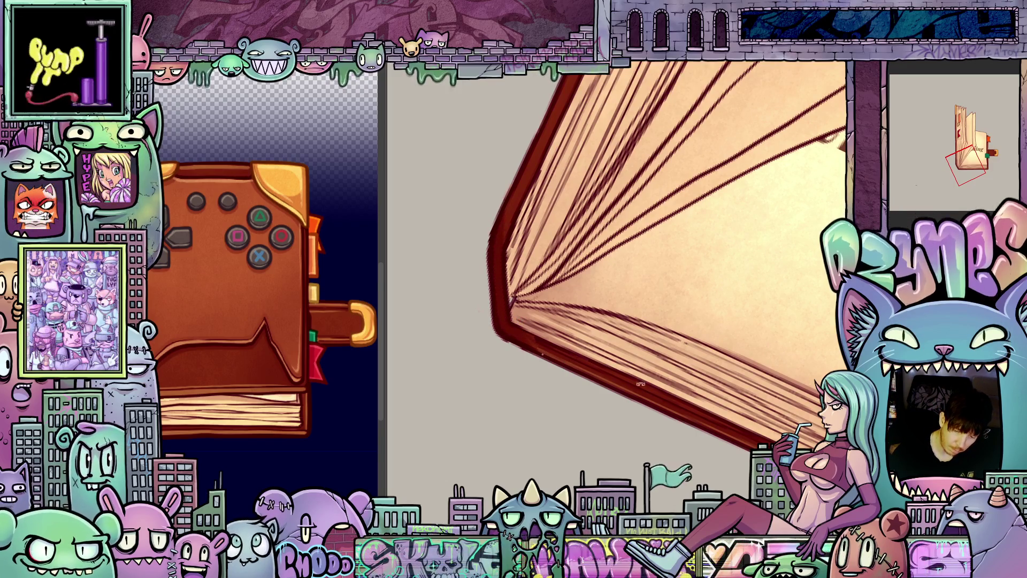
mouse_move(640, 384)
mouse_down()
mouse_move(529, 359)
mouse_move(544, 428)
mouse_up()
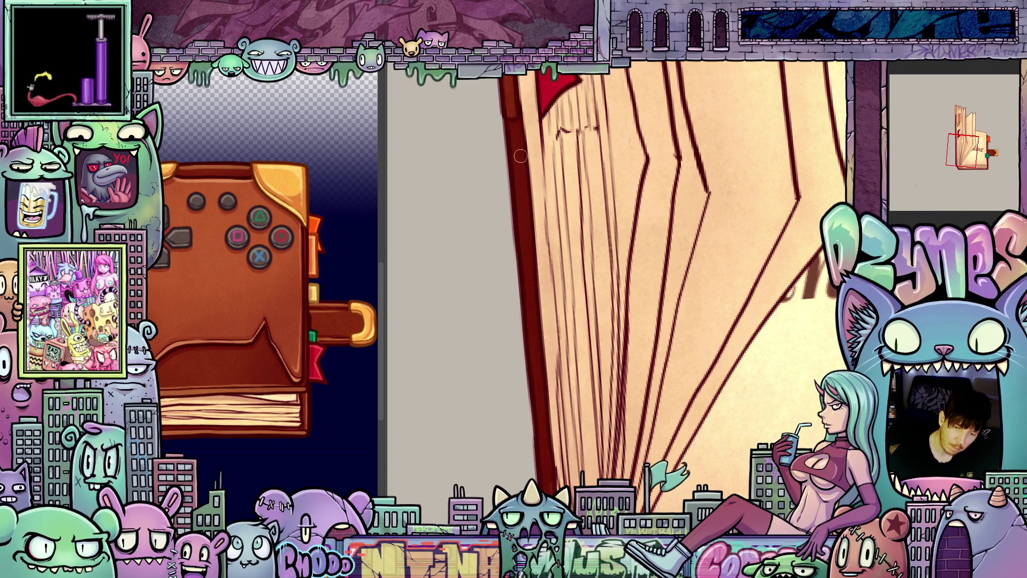
scroll(542, 225, down, 8)
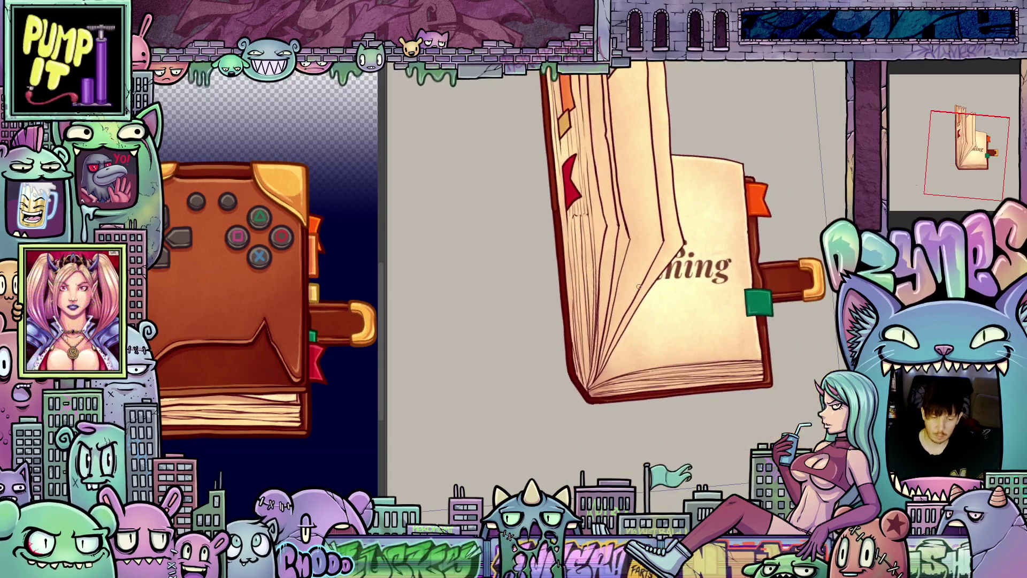
- Hide the cover and draw a long thin line down the page
key(ctrl+z)
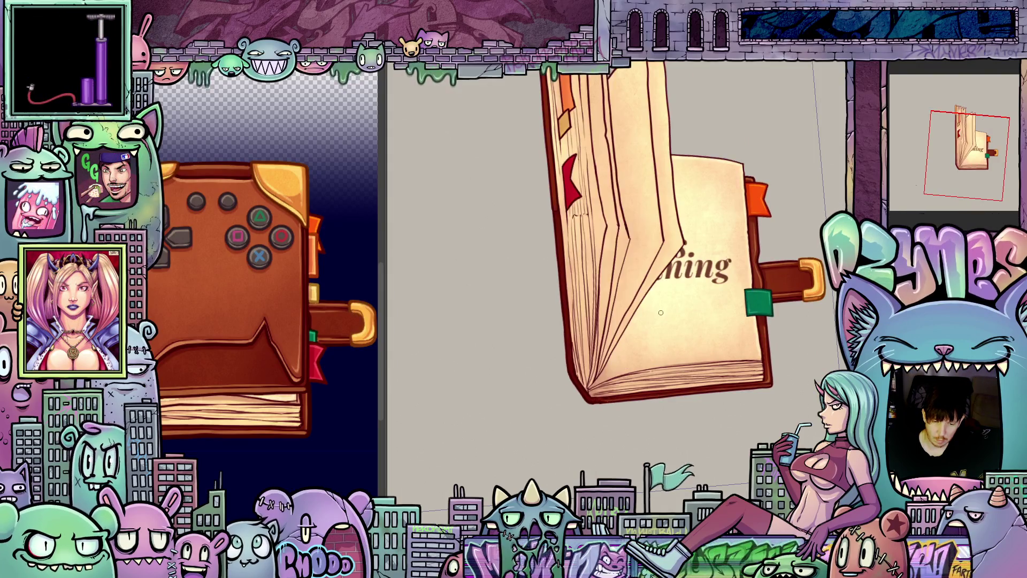
scroll(646, 302, up, 5)
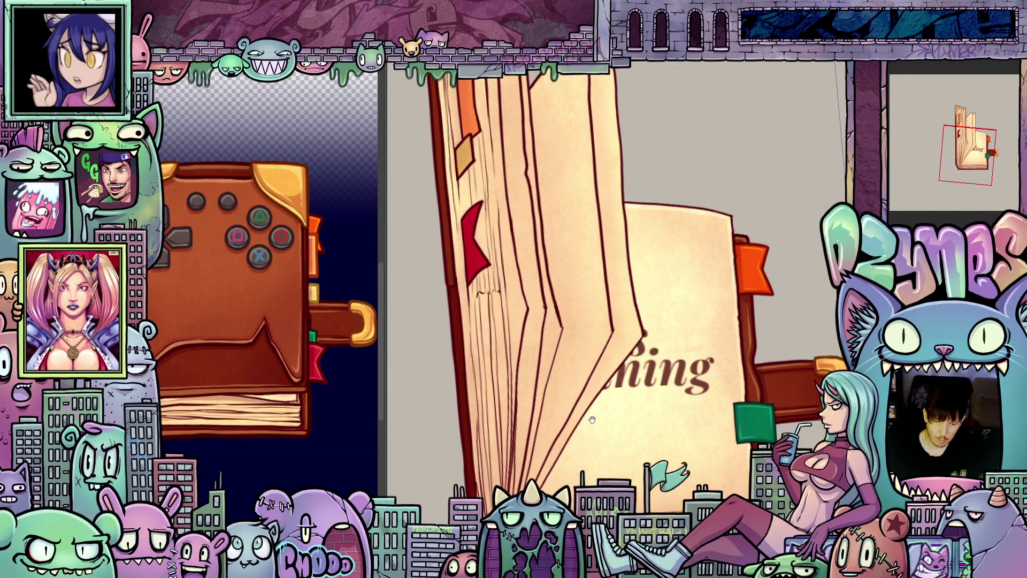
drag(597, 418, 570, 493)
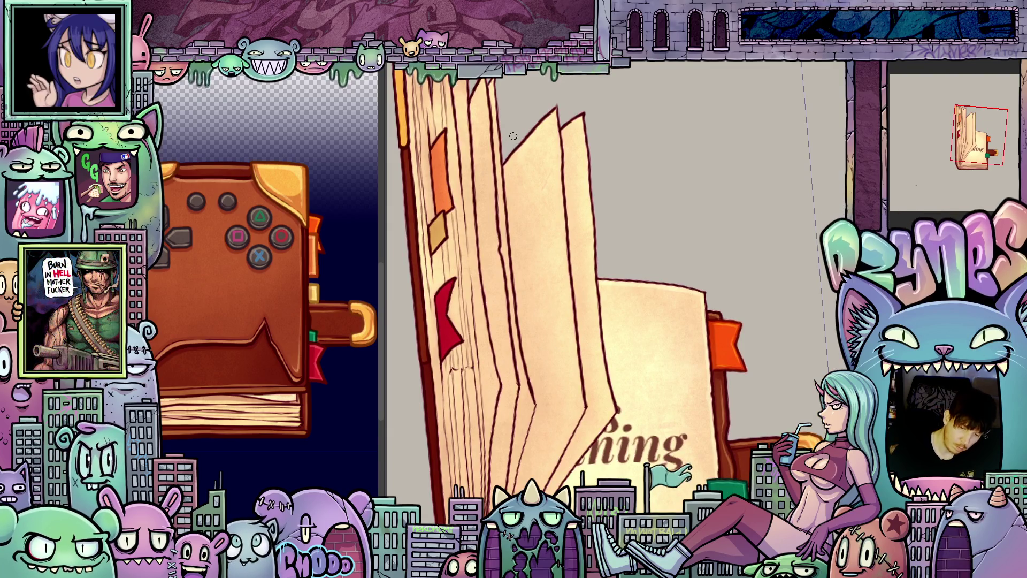
drag(513, 136, 544, 351)
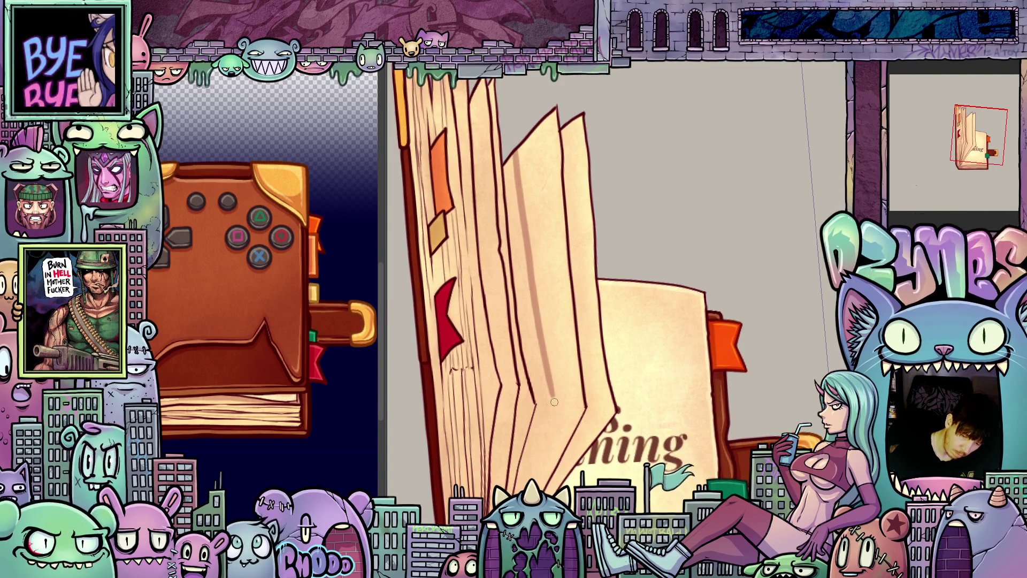
- Add faint darker shading strokes along the page fold
drag(555, 402, 586, 235)
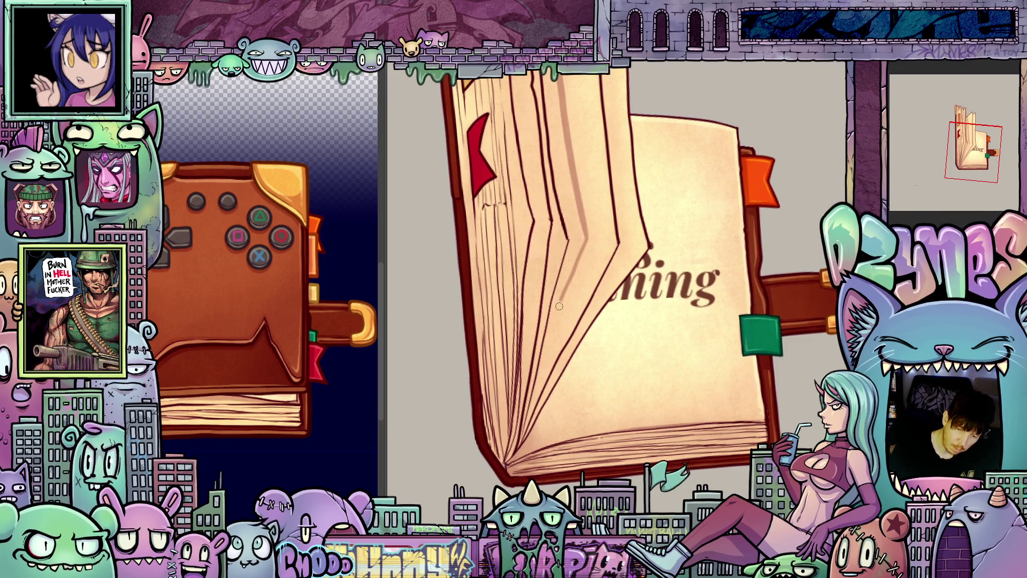
mouse_move(561, 300)
mouse_down()
mouse_move(526, 406)
mouse_move(570, 256)
mouse_move(583, 329)
mouse_up()
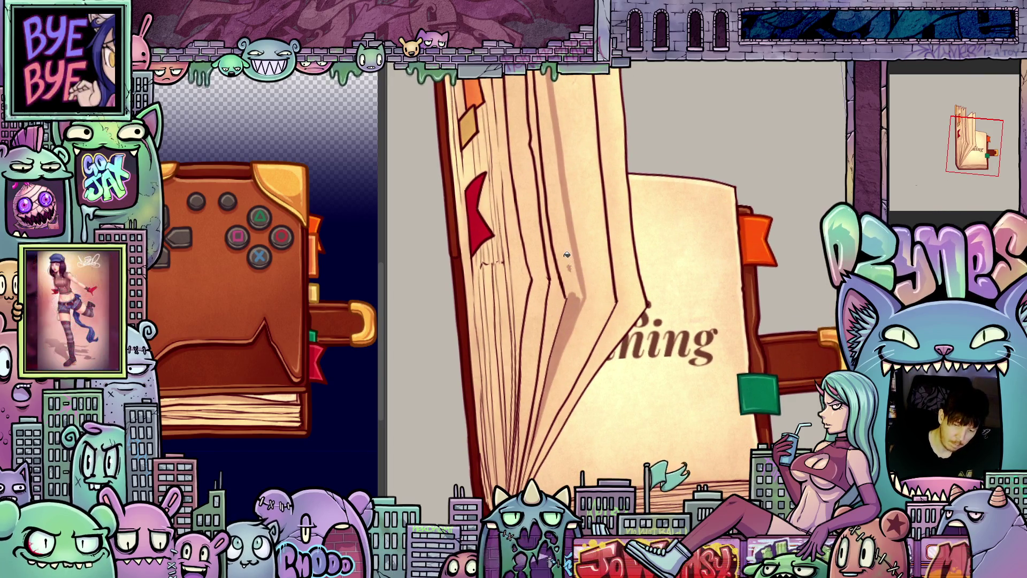
mouse_move(567, 255)
mouse_down()
mouse_move(560, 267)
mouse_move(587, 316)
mouse_move(568, 359)
mouse_move(552, 319)
mouse_move(575, 377)
mouse_move(564, 309)
mouse_move(562, 345)
mouse_up()
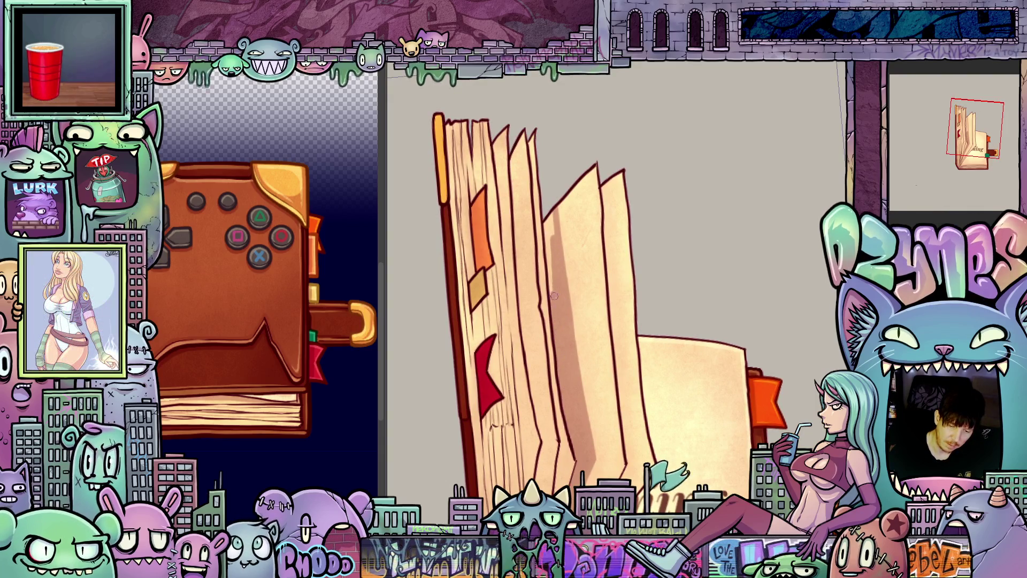
mouse_move(554, 295)
mouse_down()
mouse_move(549, 230)
mouse_move(556, 257)
mouse_up()
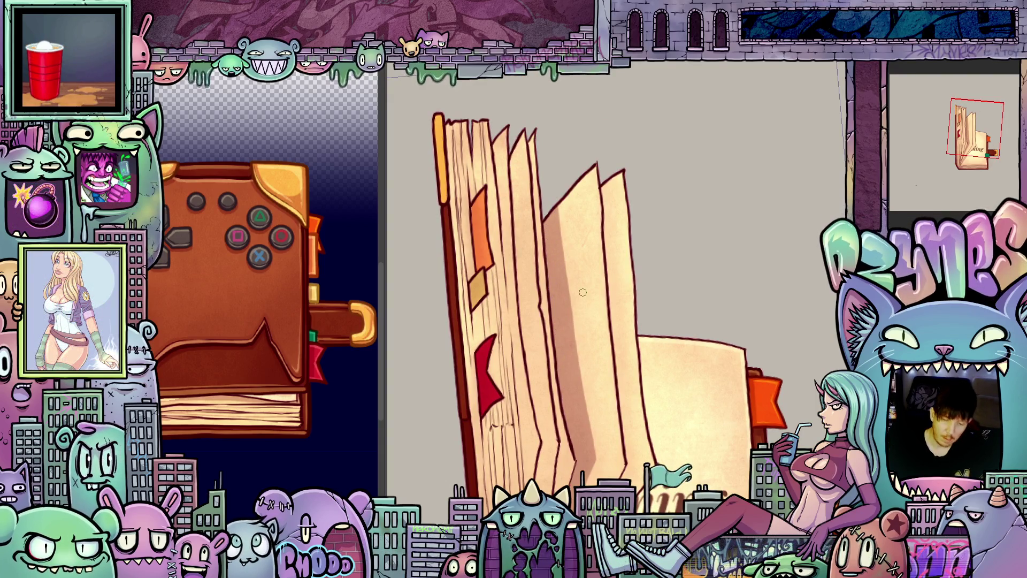
mouse_move(583, 293)
mouse_down()
mouse_move(615, 418)
mouse_move(615, 375)
mouse_move(621, 428)
mouse_move(636, 453)
mouse_up()
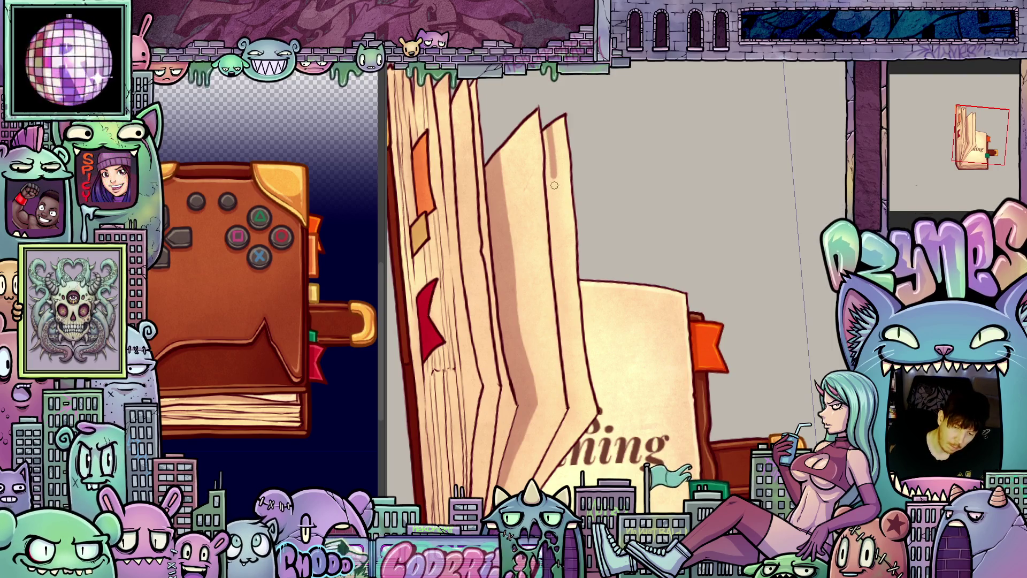
drag(561, 273, 576, 399)
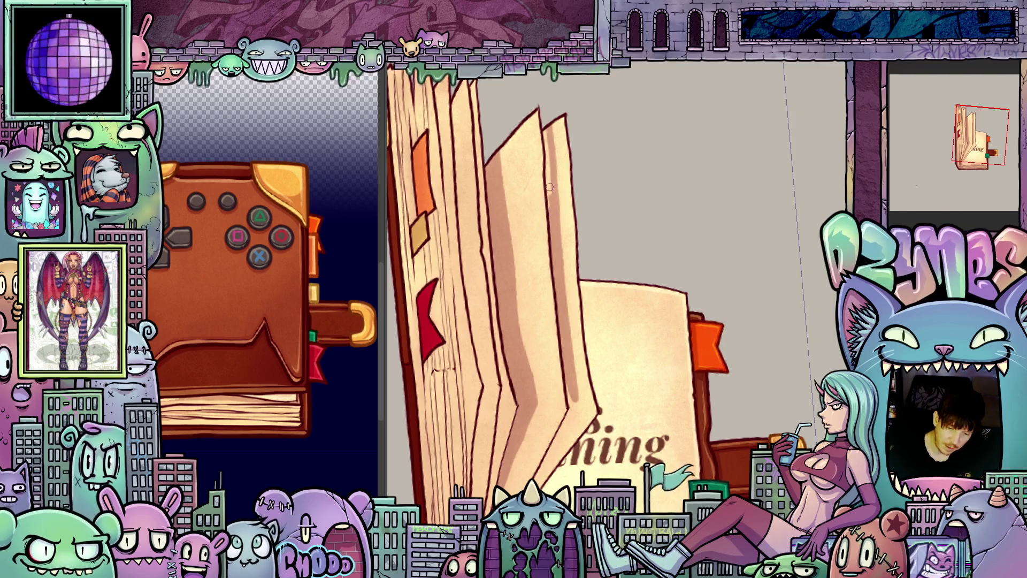
scroll(554, 271, down, 5)
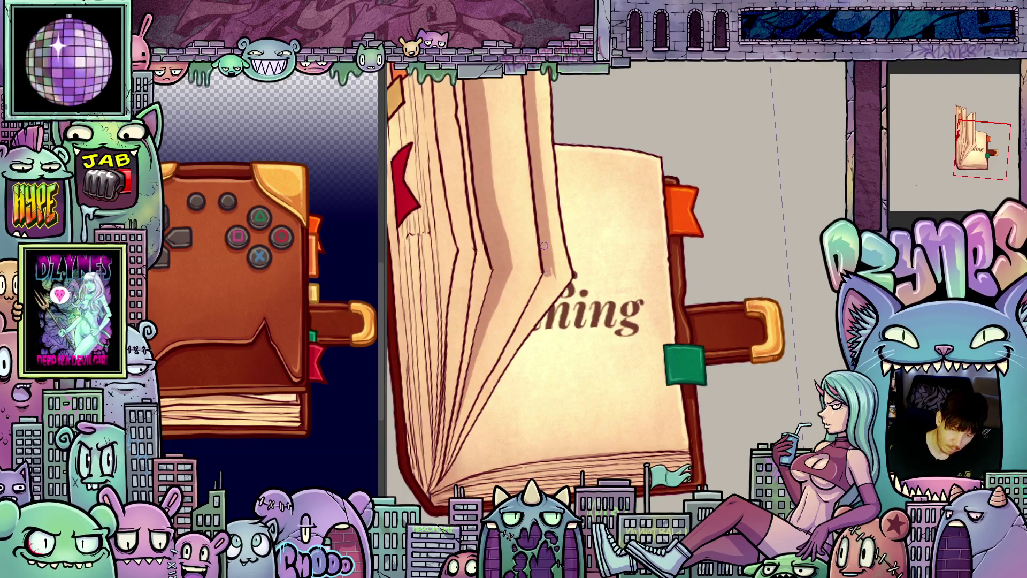
- Pan and rotate the open-book view, then return it to upright and higher
drag(562, 289, 649, 231)
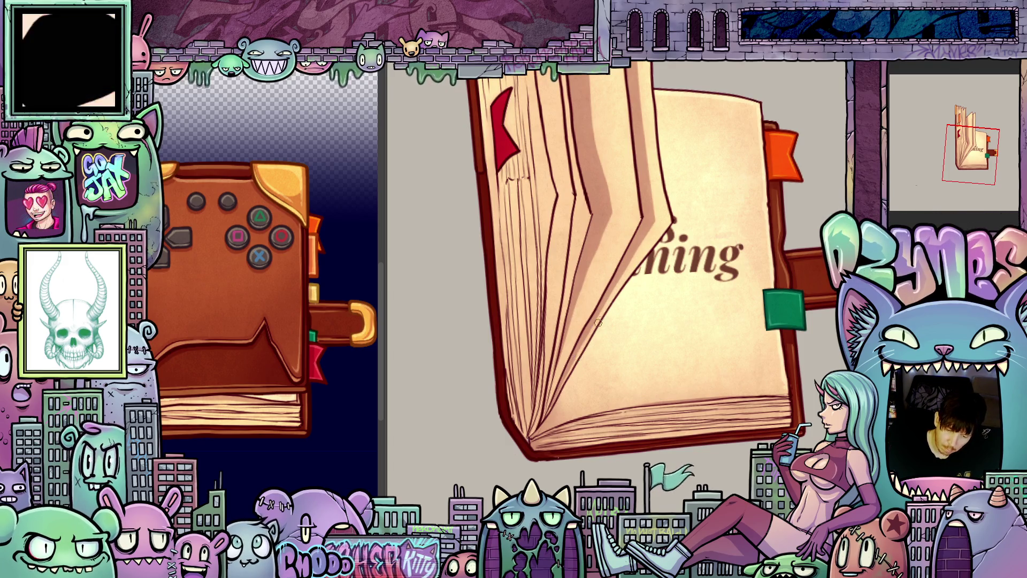
mouse_move(592, 401)
mouse_down()
mouse_move(592, 458)
mouse_move(605, 379)
mouse_up()
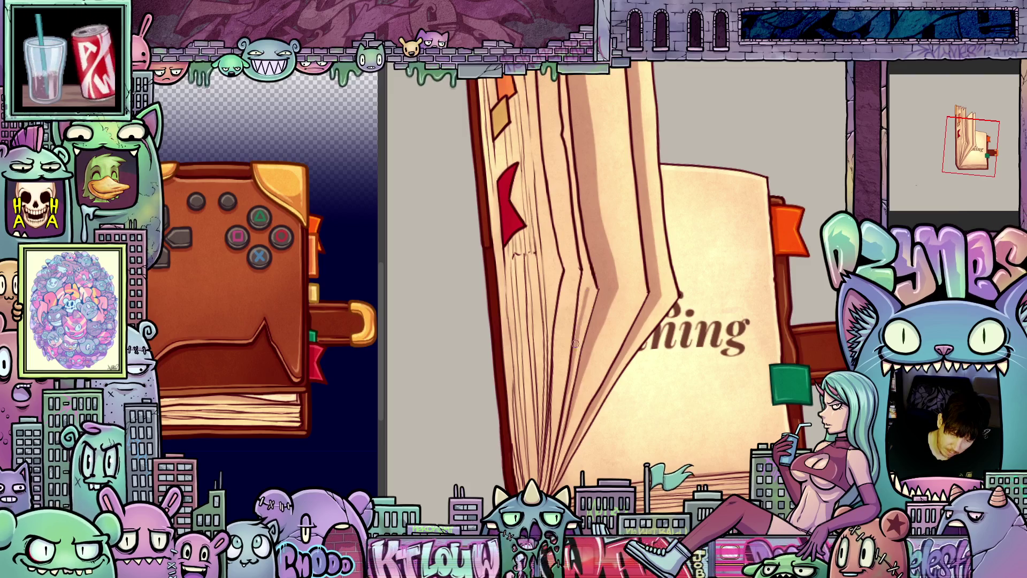
drag(589, 319, 612, 261)
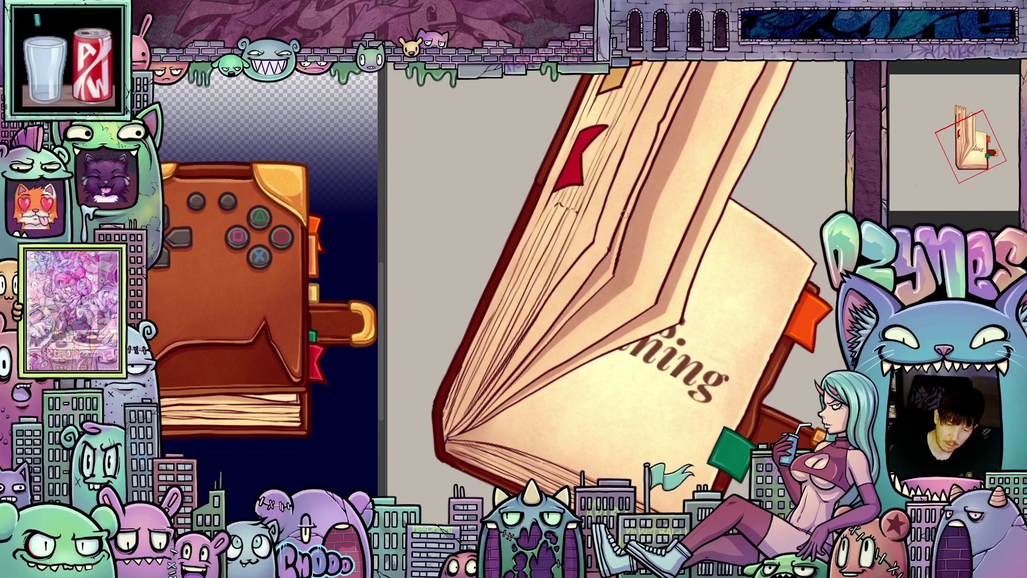
drag(608, 261, 646, 251)
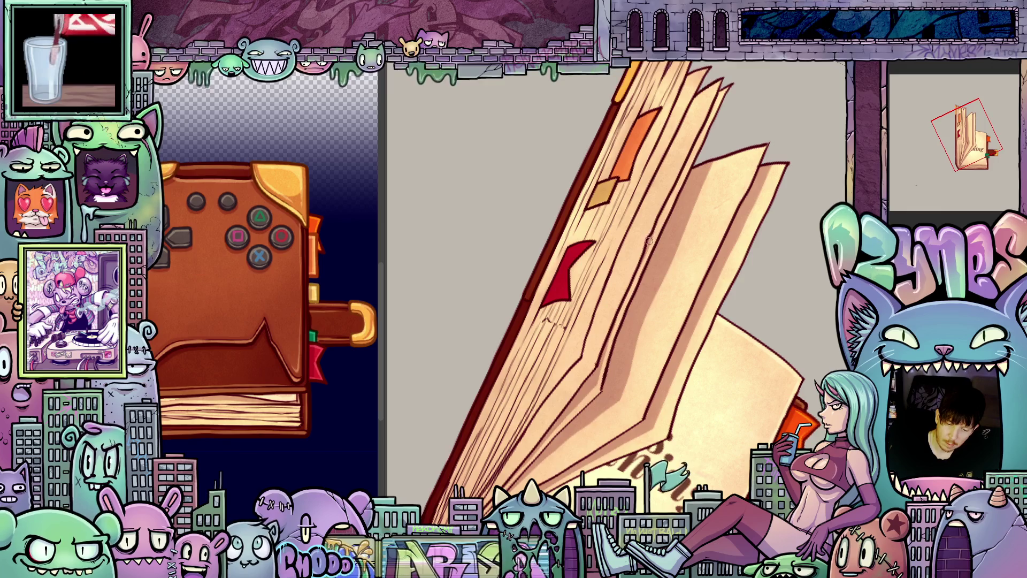
drag(711, 277, 612, 161)
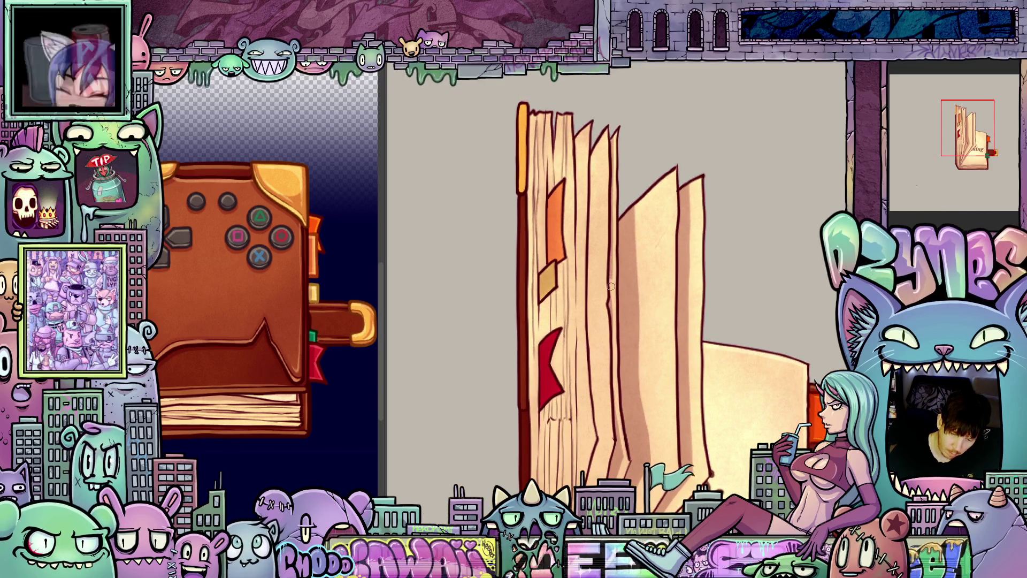
drag(612, 325, 588, 276)
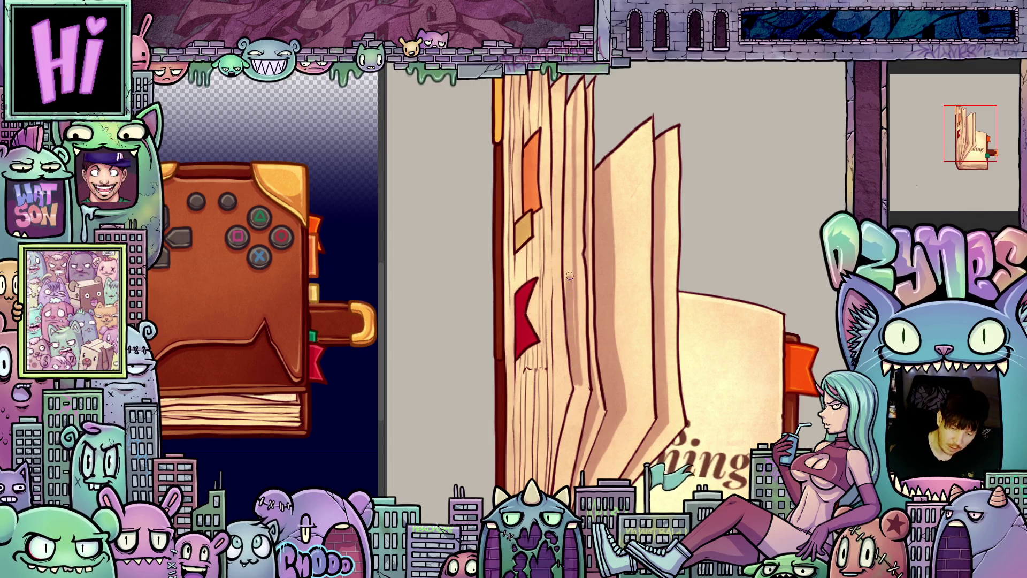
- Zoom in and out, bring the top of the open book into view, then zoom out
scroll(569, 274, up, 3)
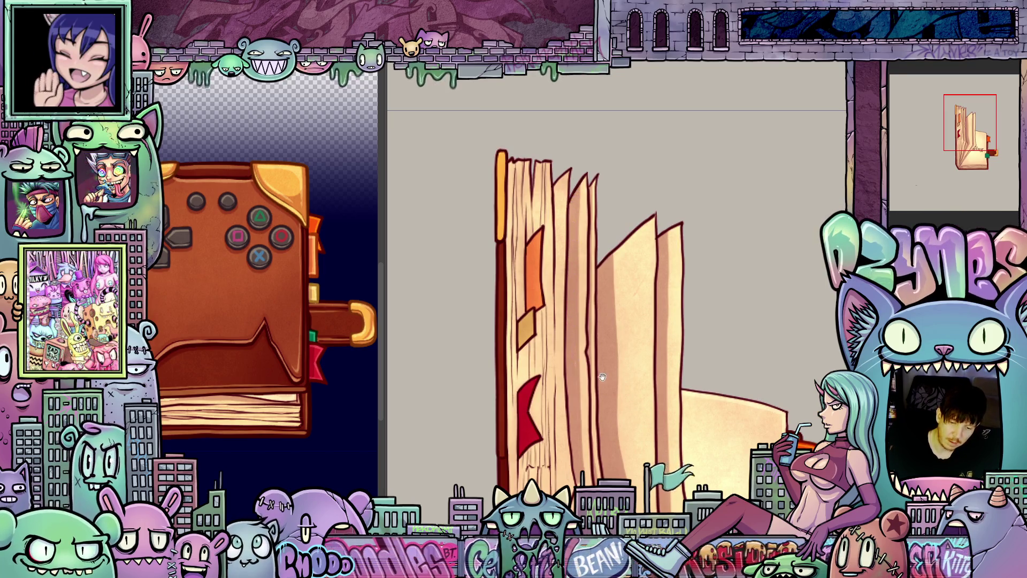
scroll(603, 378, down, 5)
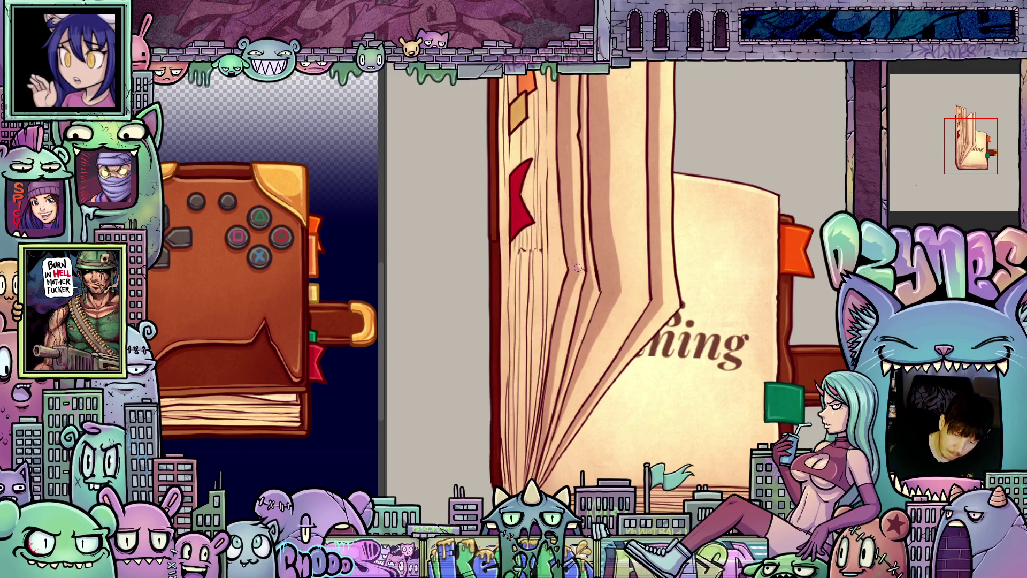
scroll(571, 243, up, 2)
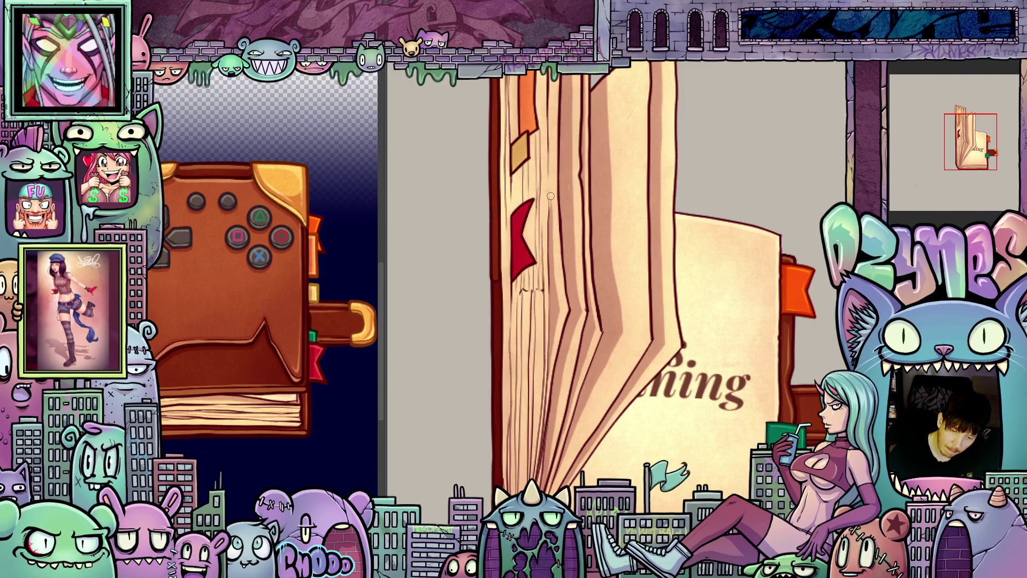
drag(550, 196, 557, 310)
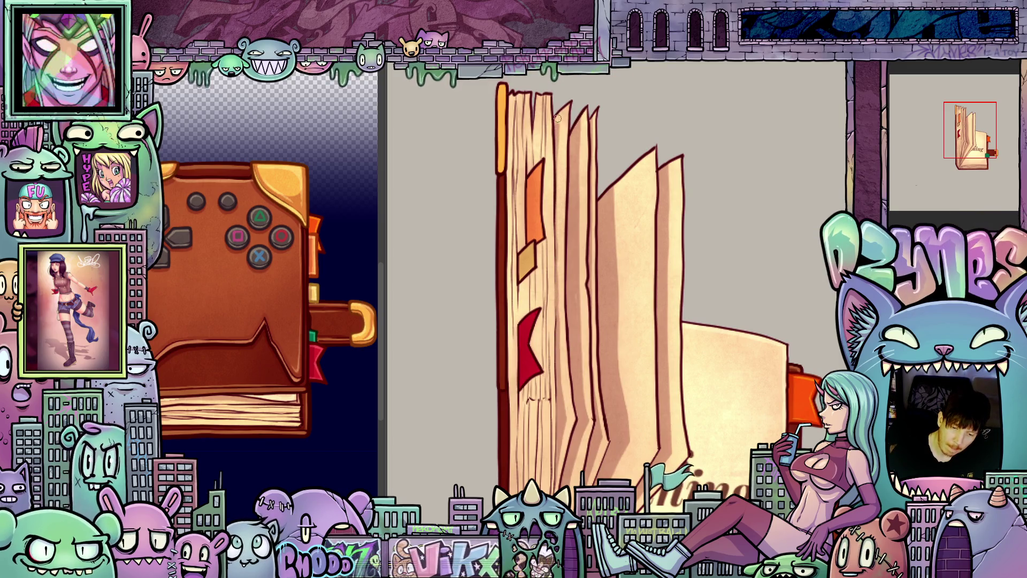
scroll(600, 135, down, 5)
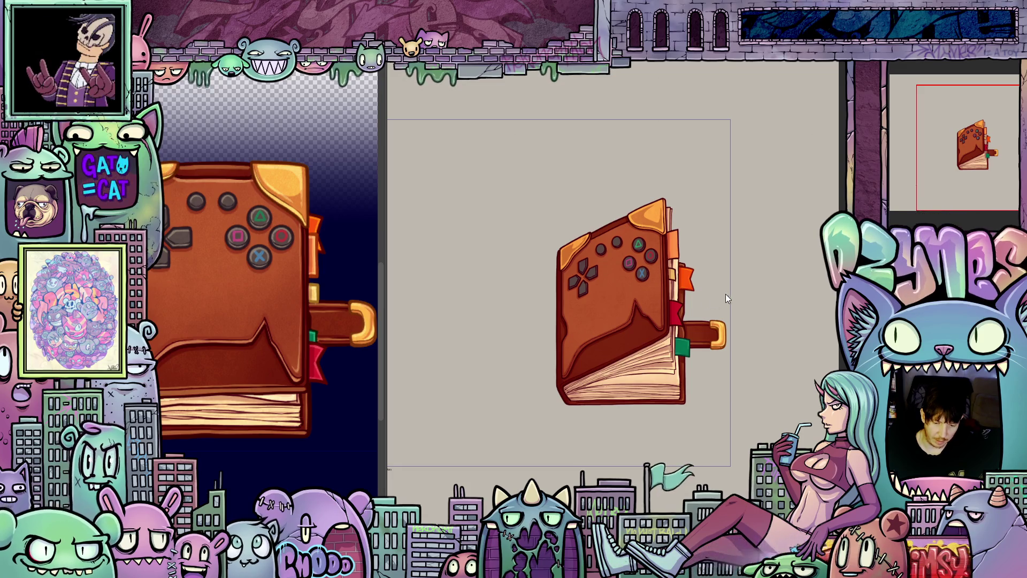
key(ctrl+plus)
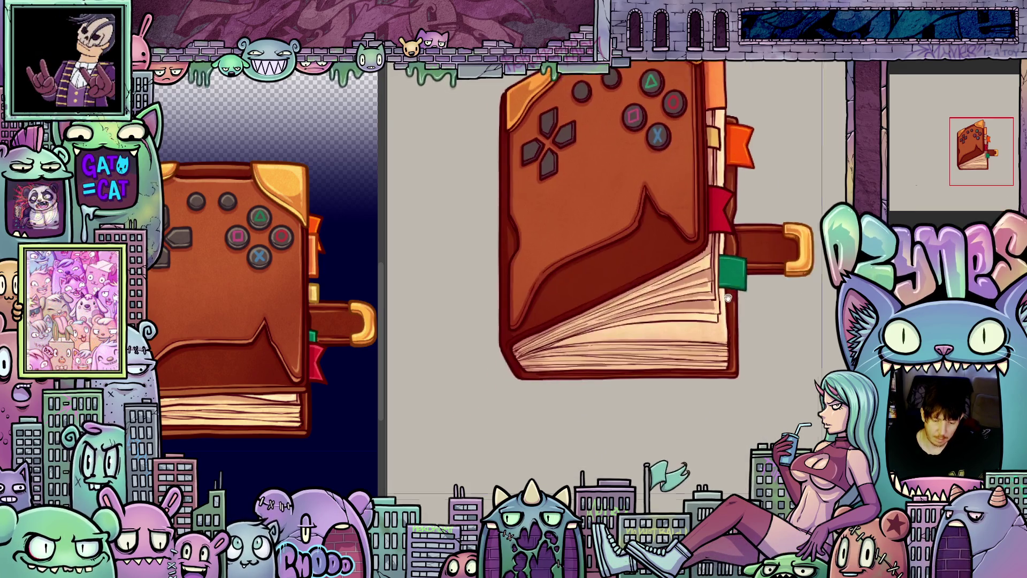
scroll(729, 298, up, 3)
drag(731, 307, 794, 244)
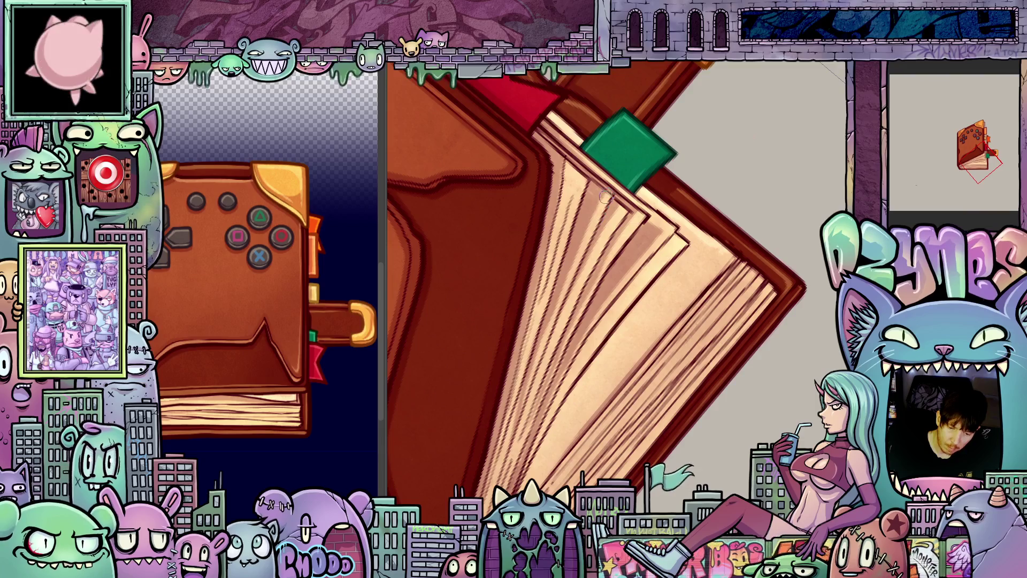
scroll(621, 267, up, 2)
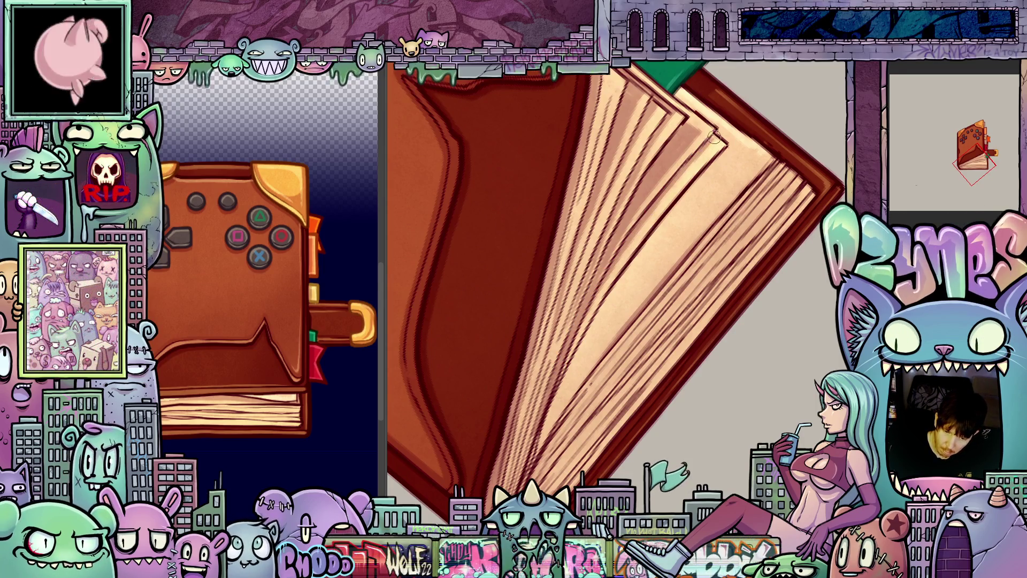
drag(706, 264, 738, 206)
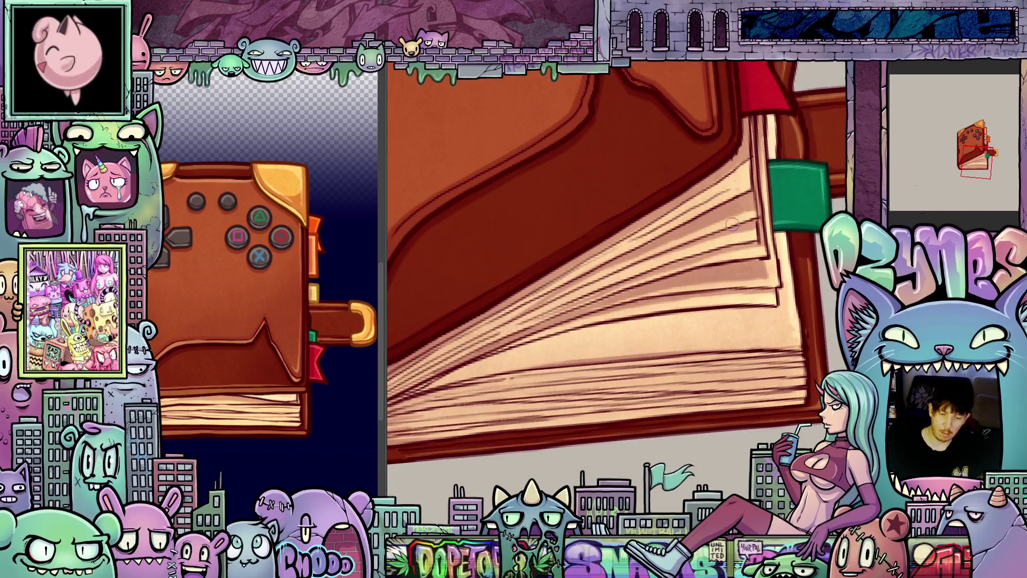
scroll(728, 220, down, 5)
drag(720, 227, 696, 289)
scroll(715, 233, down, 5)
scroll(681, 335, up, 2)
scroll(682, 335, up, 3)
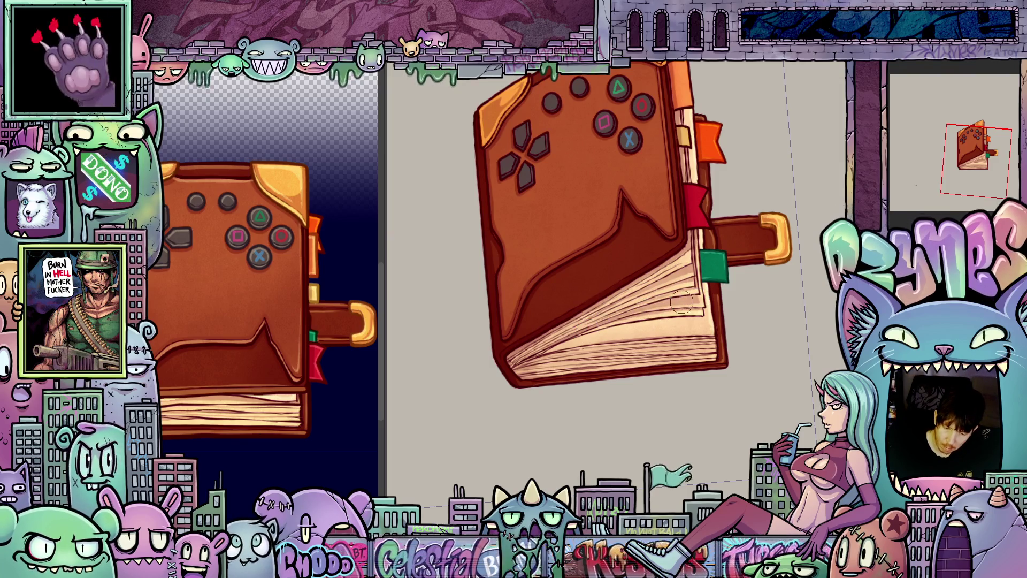
key(ctrl+Tab)
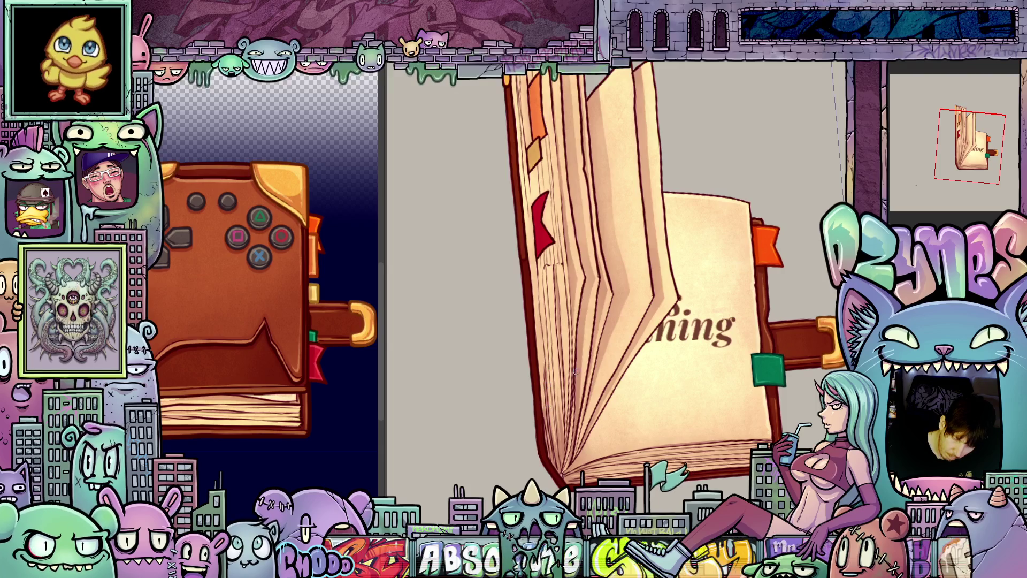
- Reframe the open book lower in view, zoom in, and turn it slightly
mouse_move(641, 427)
mouse_down()
mouse_move(649, 448)
mouse_move(544, 376)
mouse_up()
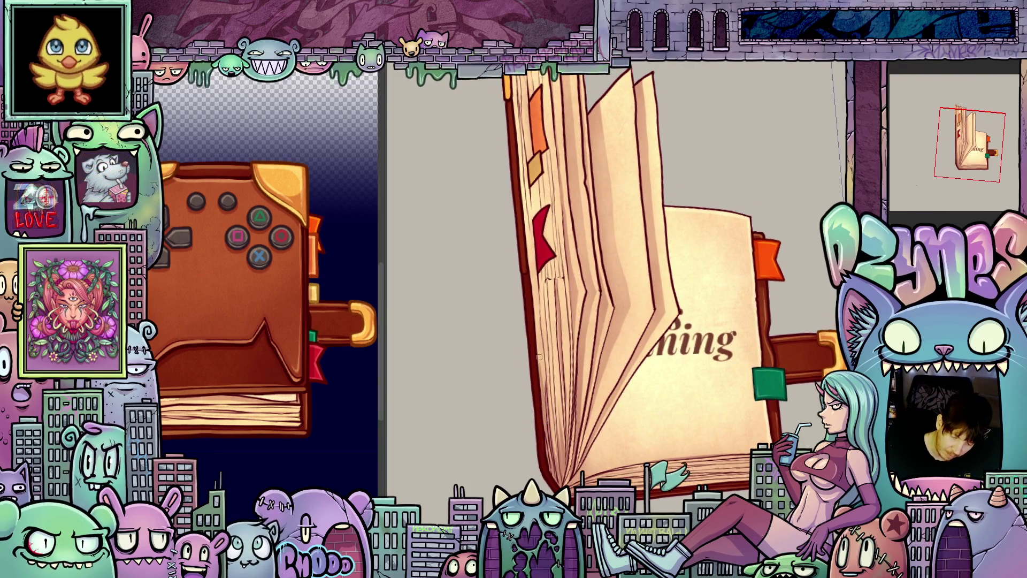
drag(540, 367, 556, 439)
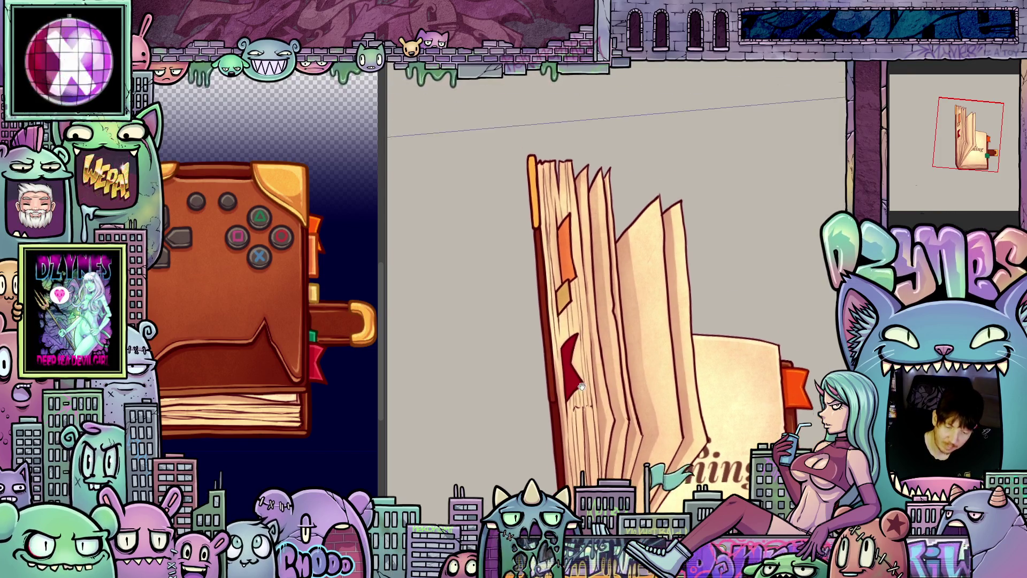
scroll(559, 317, up, 2)
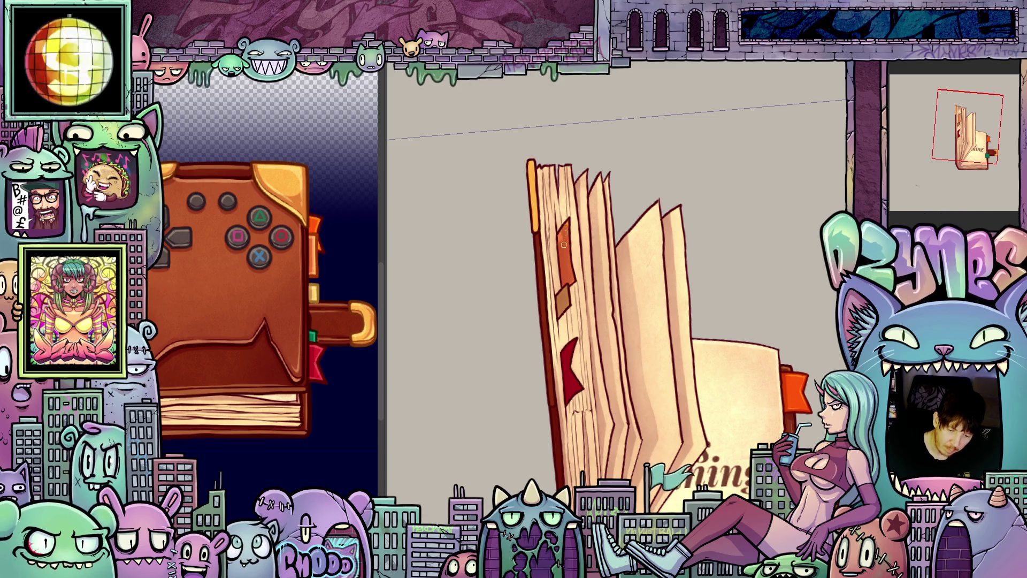
scroll(568, 221, up, 2)
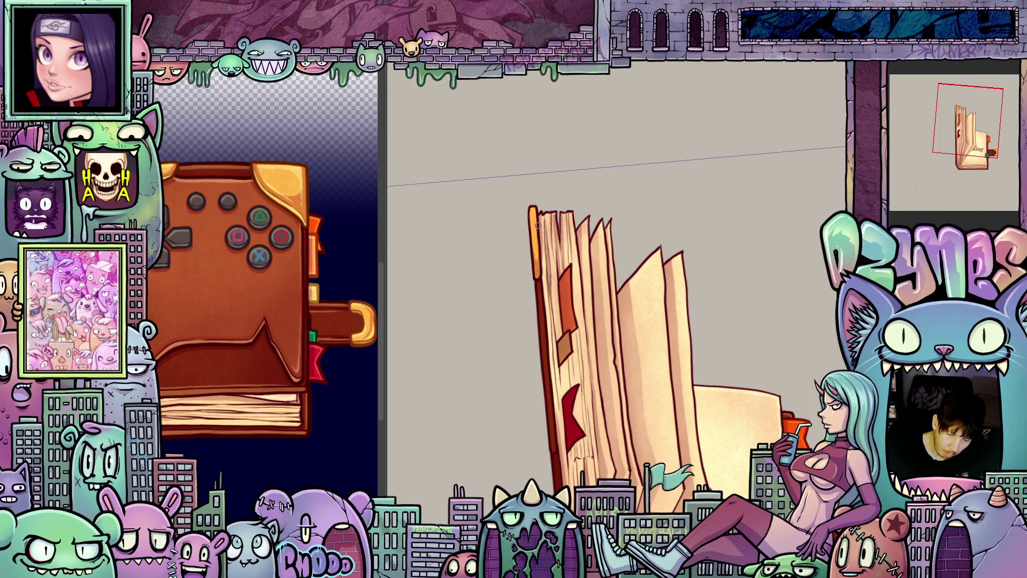
drag(538, 226, 672, 392)
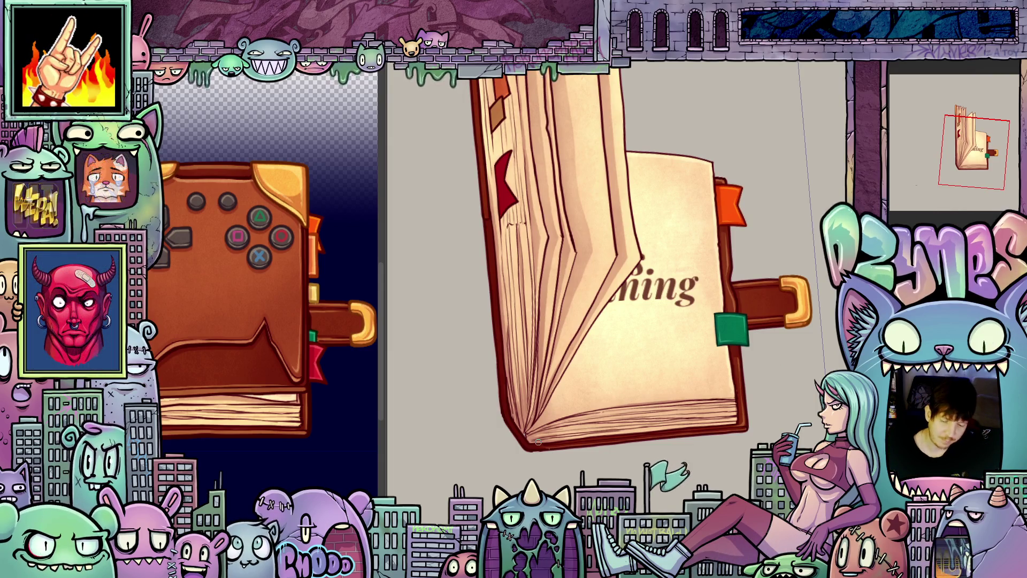
- Zoom in and tilt the open-book view, then undo to restore the 'ads. running' page
drag(539, 442, 567, 492)
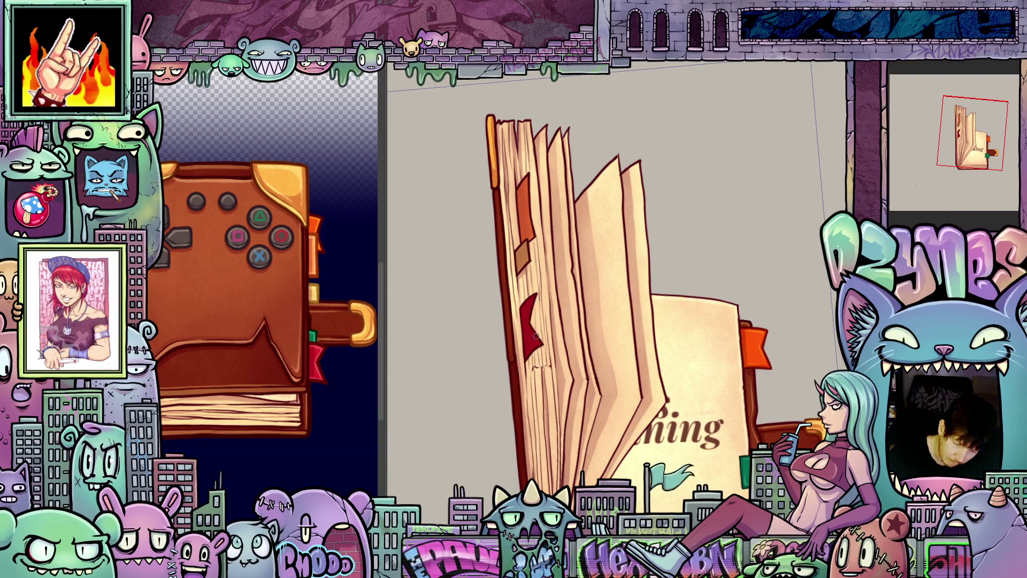
scroll(535, 292, up, 2)
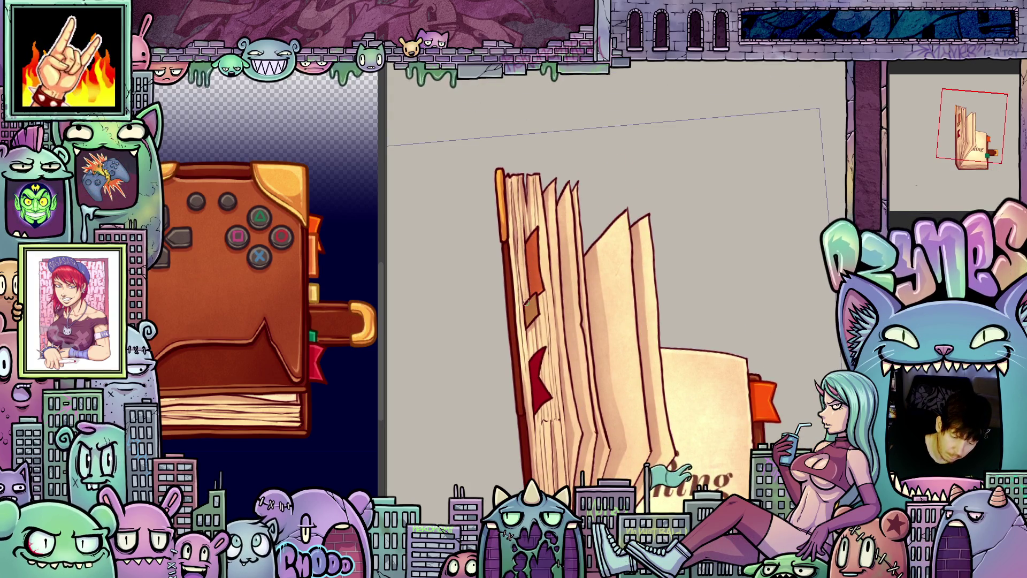
scroll(546, 322, up, 1)
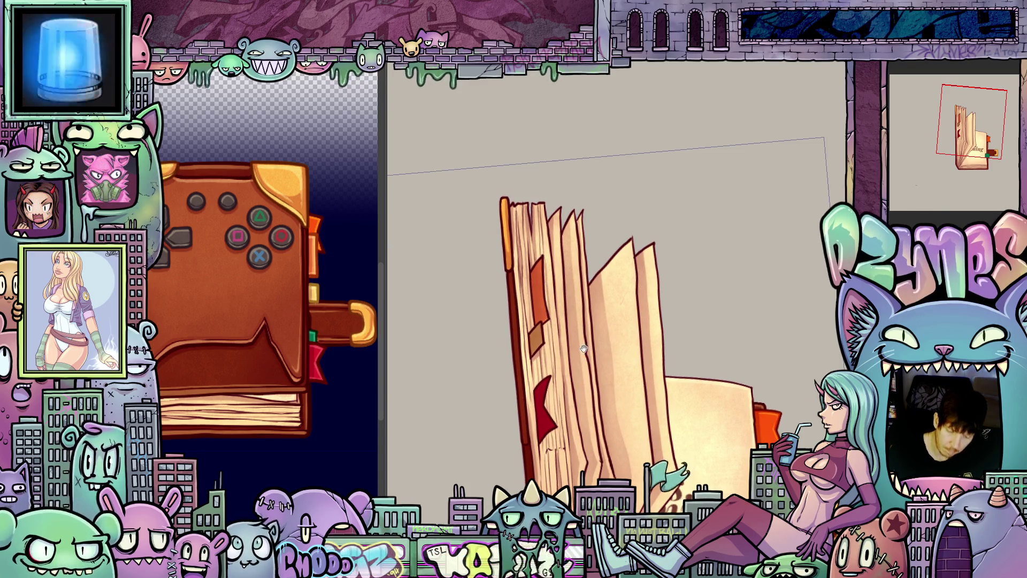
scroll(546, 288, up, 2)
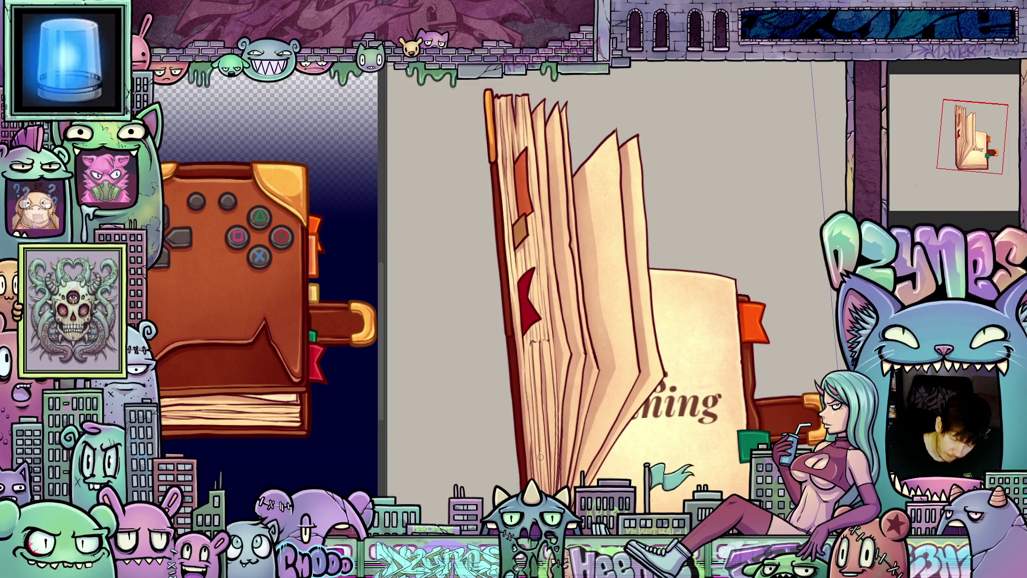
scroll(577, 454, up, 2)
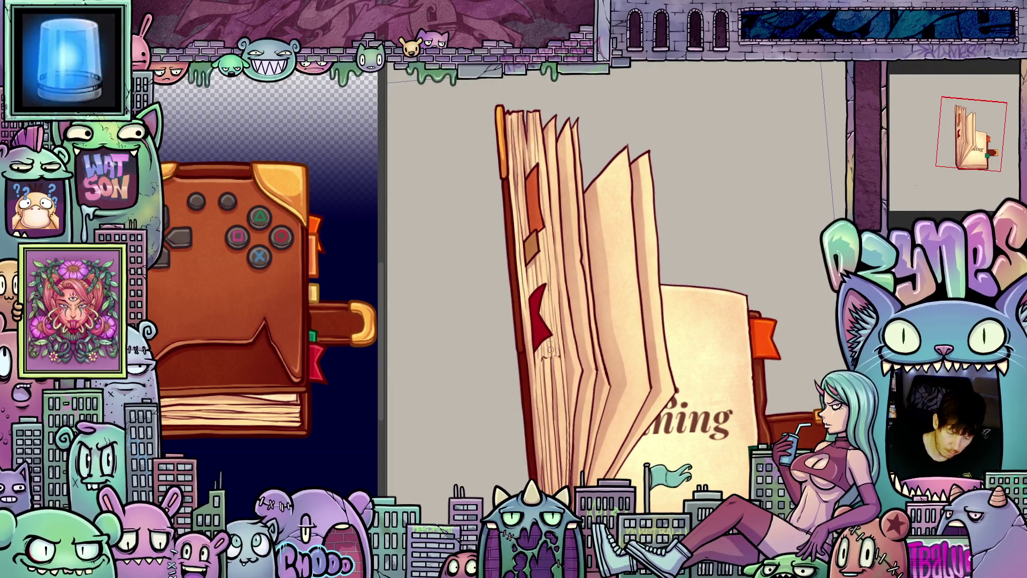
mouse_move(547, 363)
mouse_down()
mouse_move(656, 367)
mouse_move(765, 329)
mouse_move(643, 290)
mouse_up()
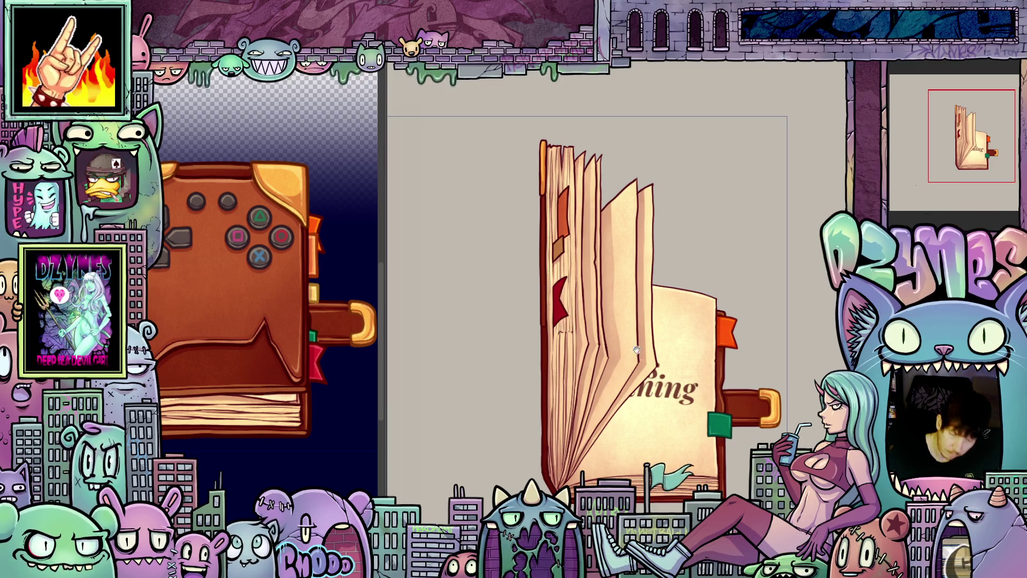
key(ctrl+z)
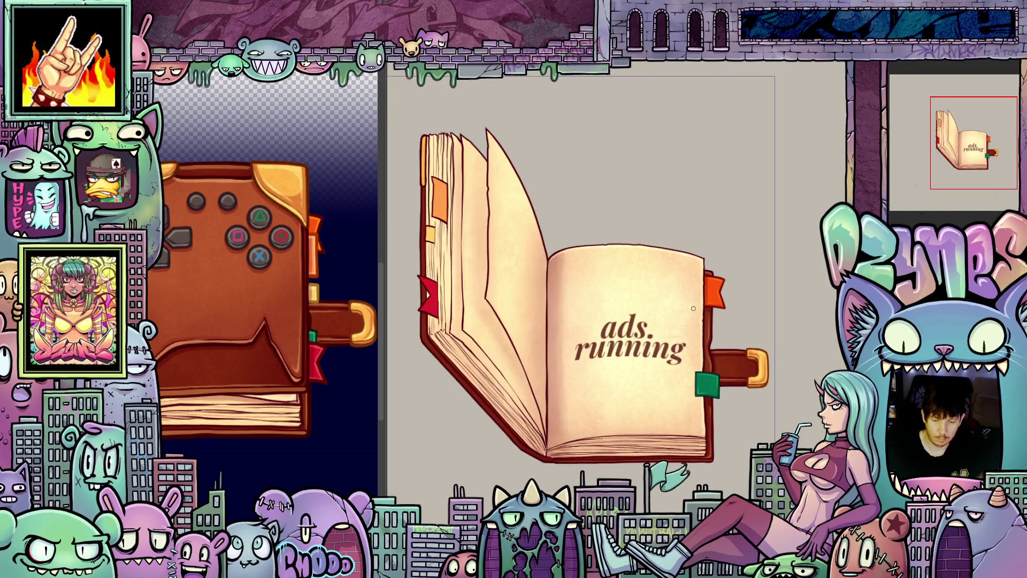
- Reframe and tilt the view, then ink a first line down the page edge
drag(657, 345, 775, 337)
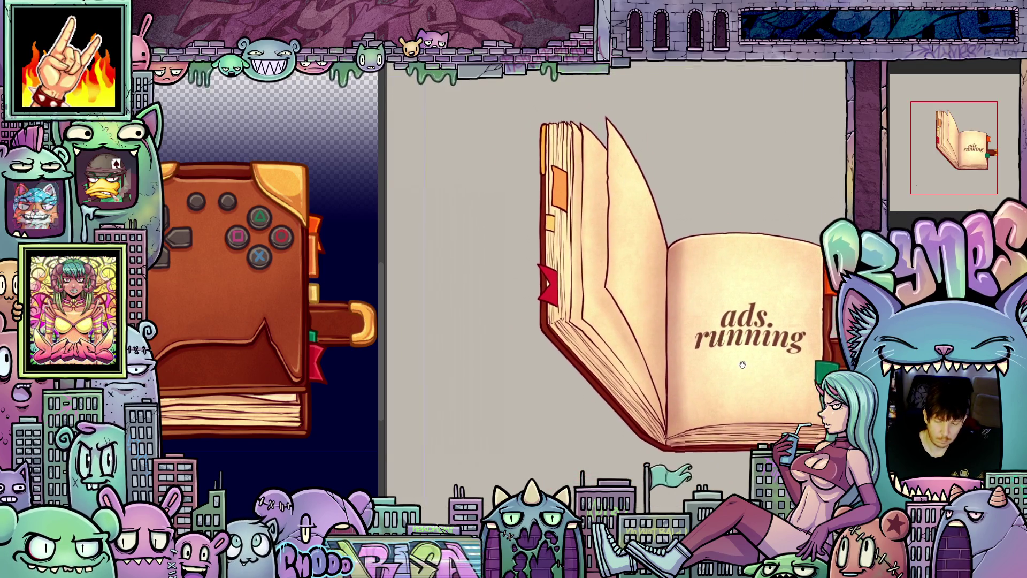
scroll(576, 304, up, 3)
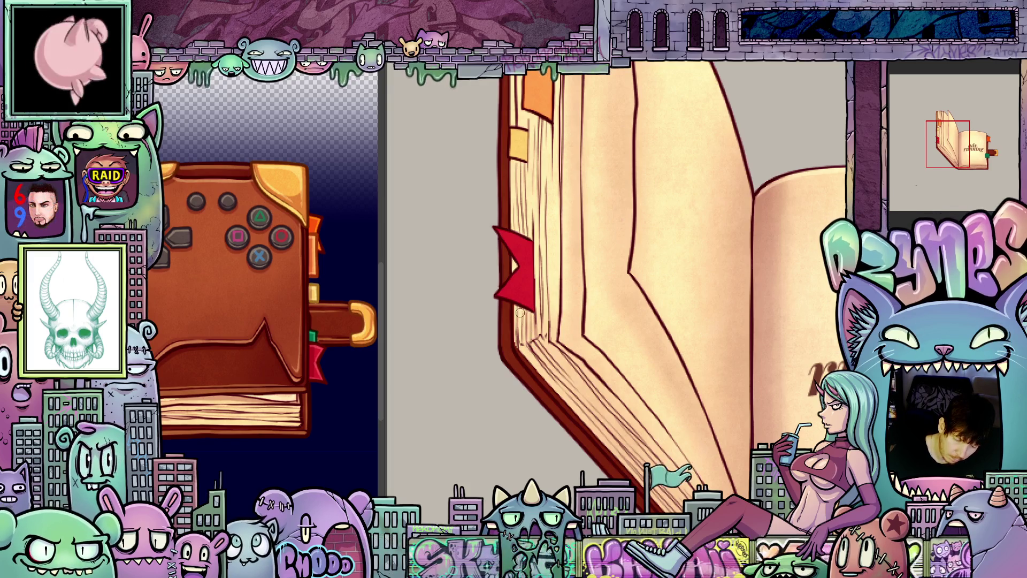
drag(530, 364, 517, 207)
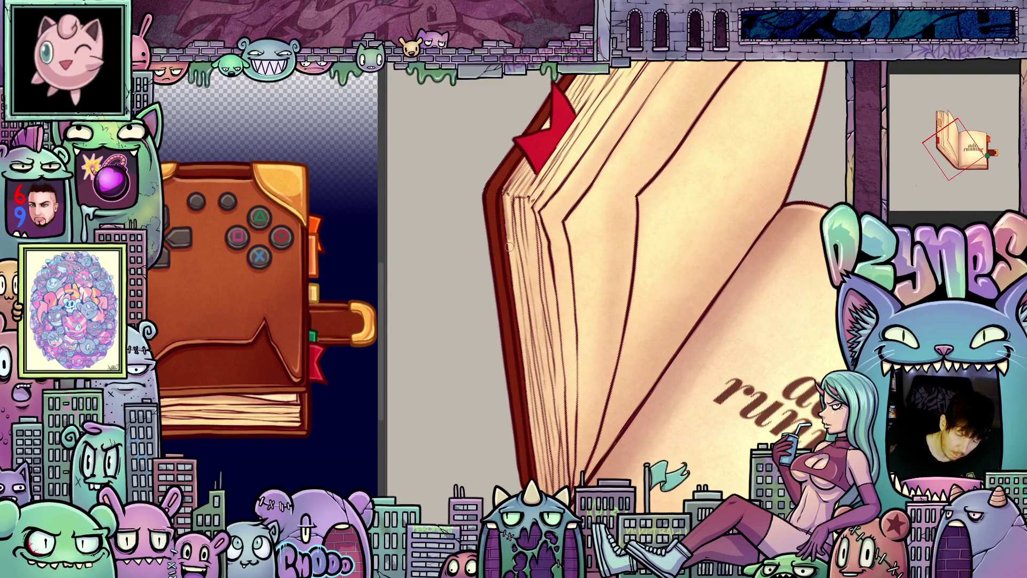
mouse_move(516, 293)
mouse_down()
mouse_move(541, 492)
mouse_move(540, 222)
mouse_up()
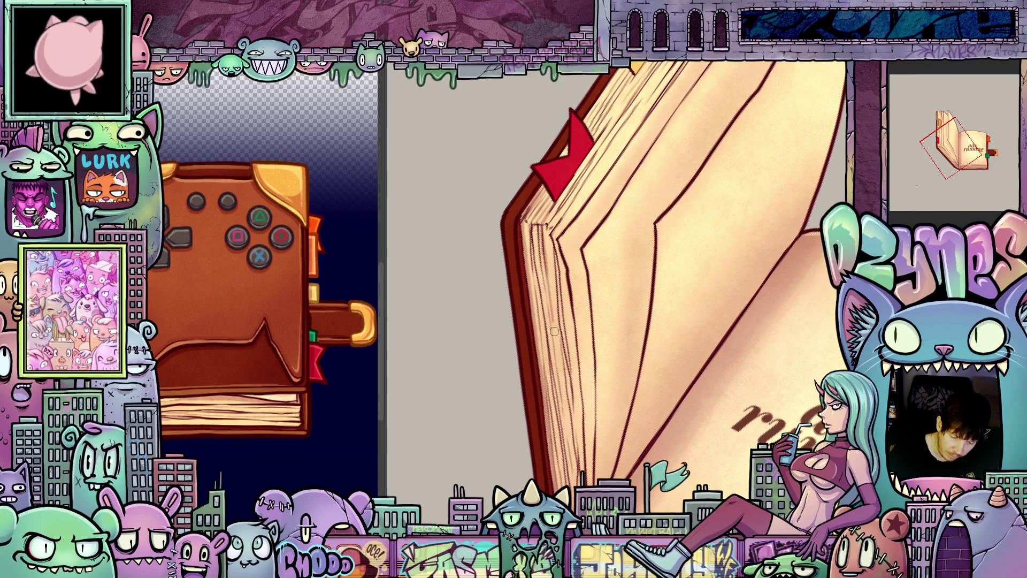
- Rotate and pan the view to show the 'ads. running' page and bookmark
drag(567, 431, 572, 350)
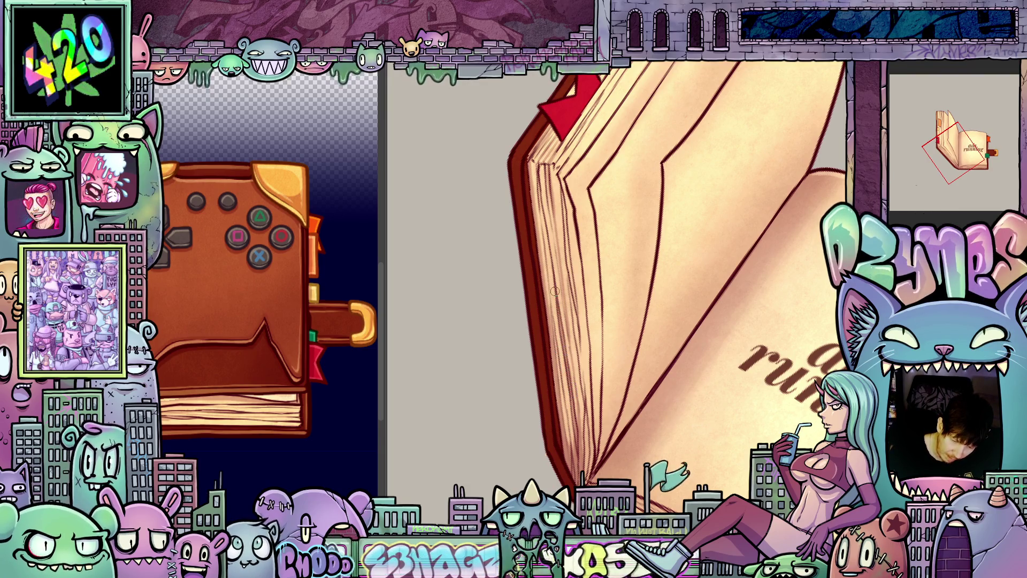
scroll(646, 367, down, 3)
drag(646, 368, 656, 375)
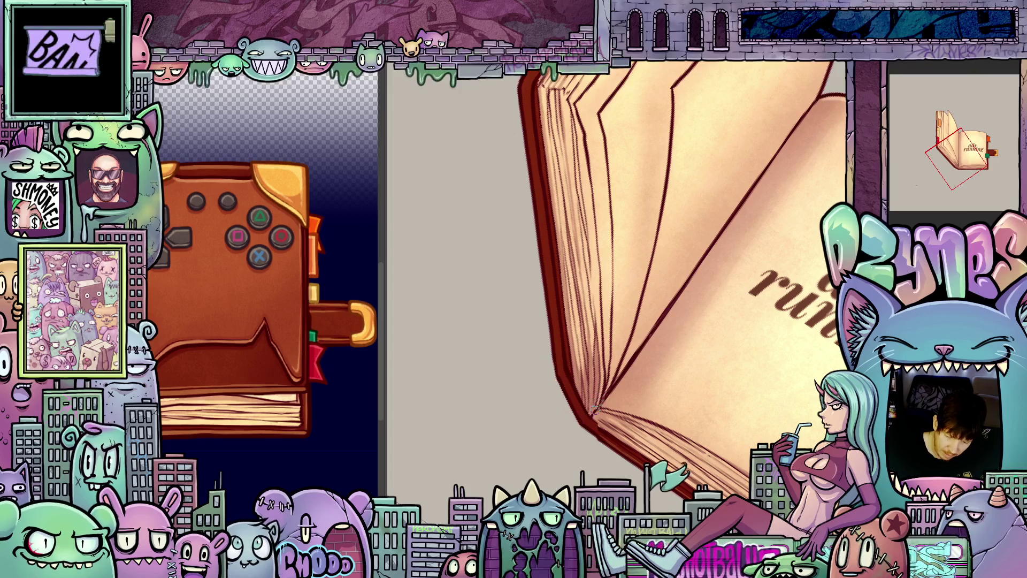
mouse_move(608, 441)
mouse_down()
mouse_move(599, 418)
mouse_move(550, 408)
mouse_move(554, 400)
mouse_up()
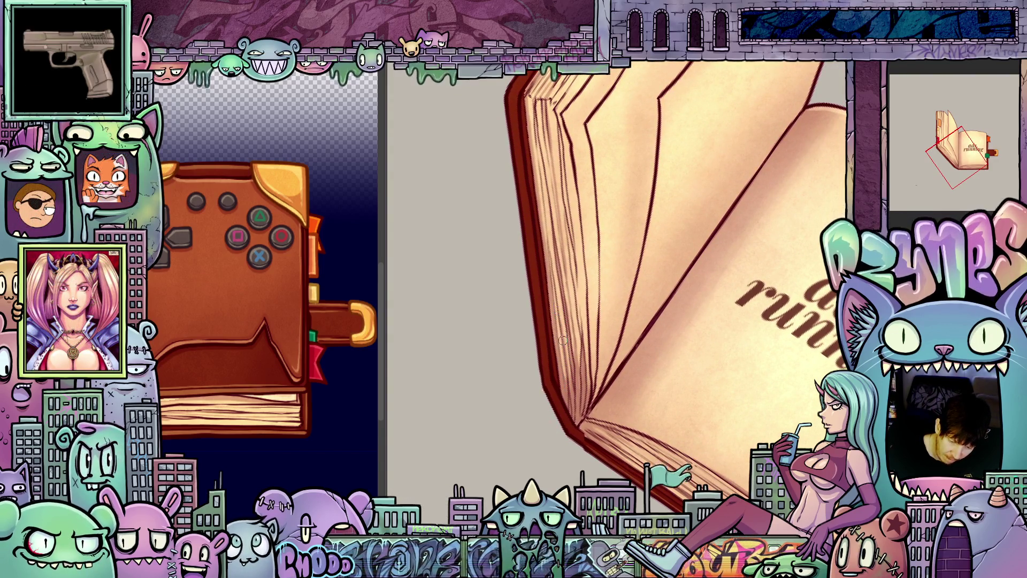
drag(554, 275, 554, 299)
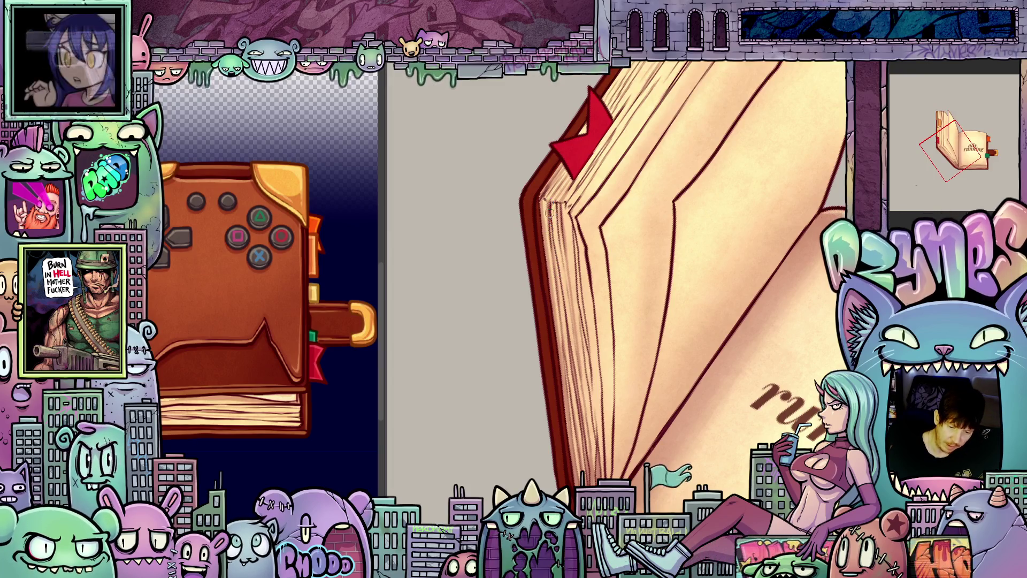
mouse_move(687, 410)
mouse_down()
mouse_move(641, 388)
mouse_move(618, 388)
mouse_move(630, 392)
mouse_move(616, 403)
mouse_up()
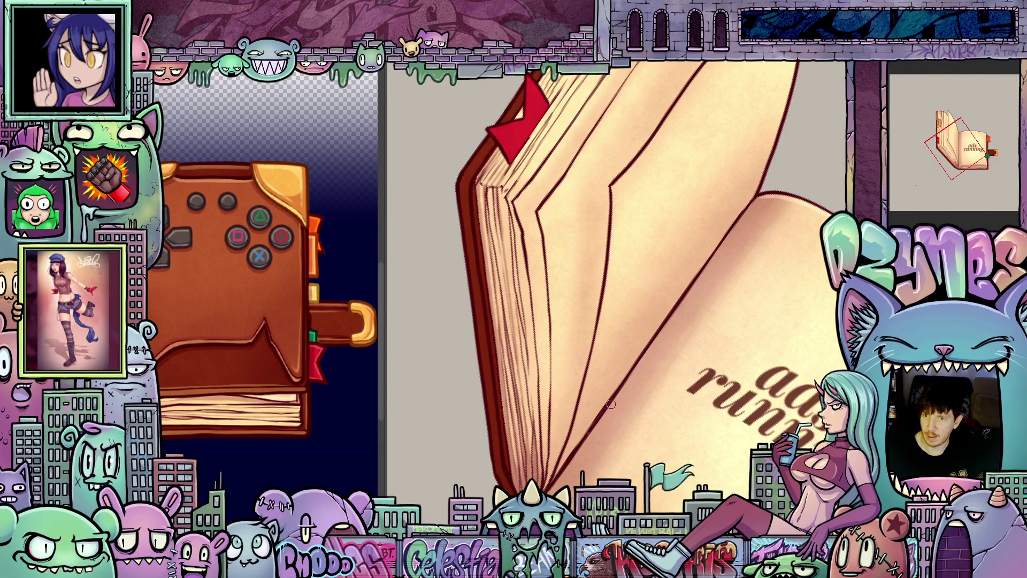
mouse_move(624, 394)
mouse_down()
mouse_move(660, 325)
mouse_move(636, 441)
mouse_move(536, 261)
mouse_up()
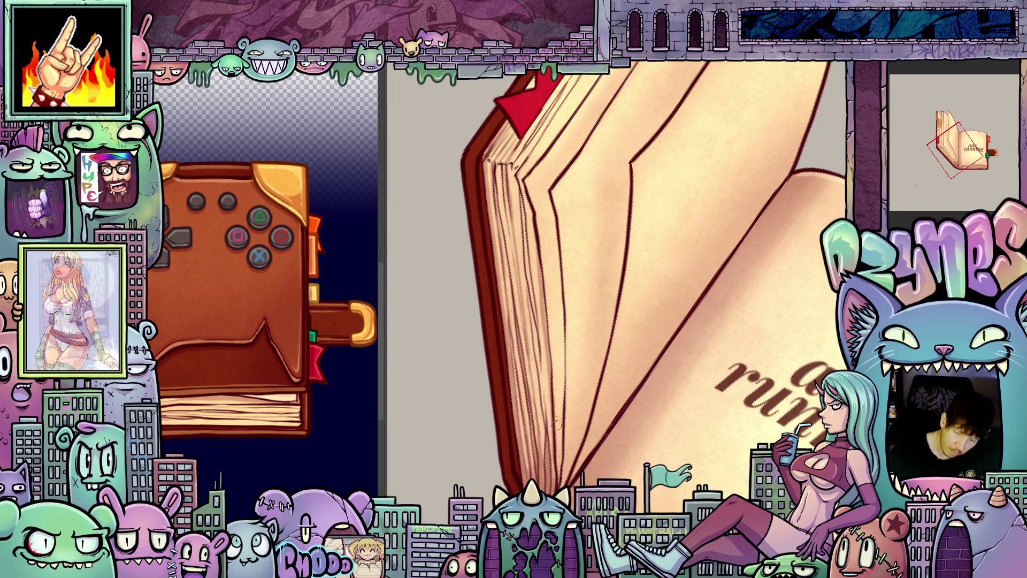
drag(556, 474, 586, 472)
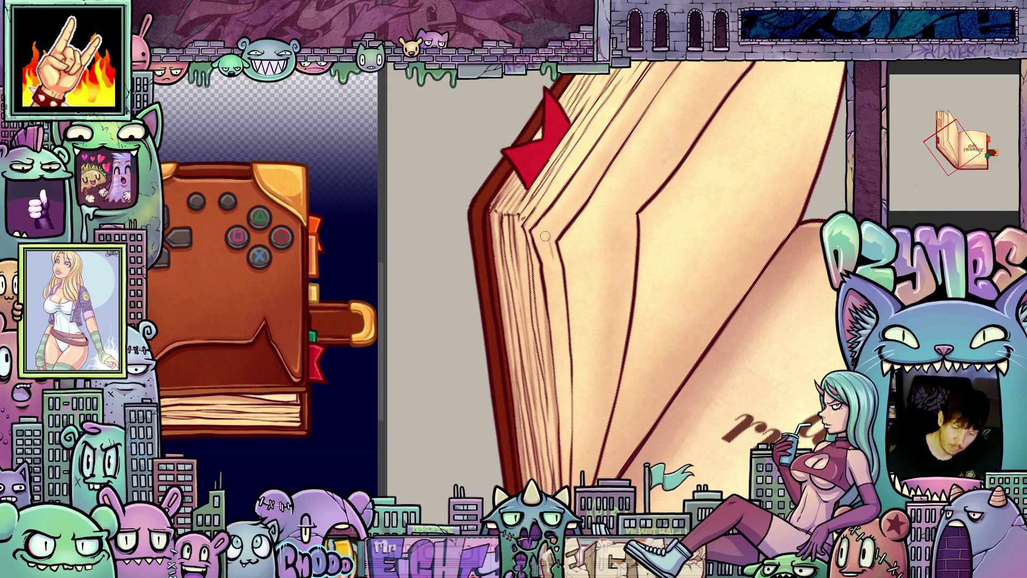
- Darken the page-edge line and extend dark strokes up and down it
drag(560, 307, 566, 372)
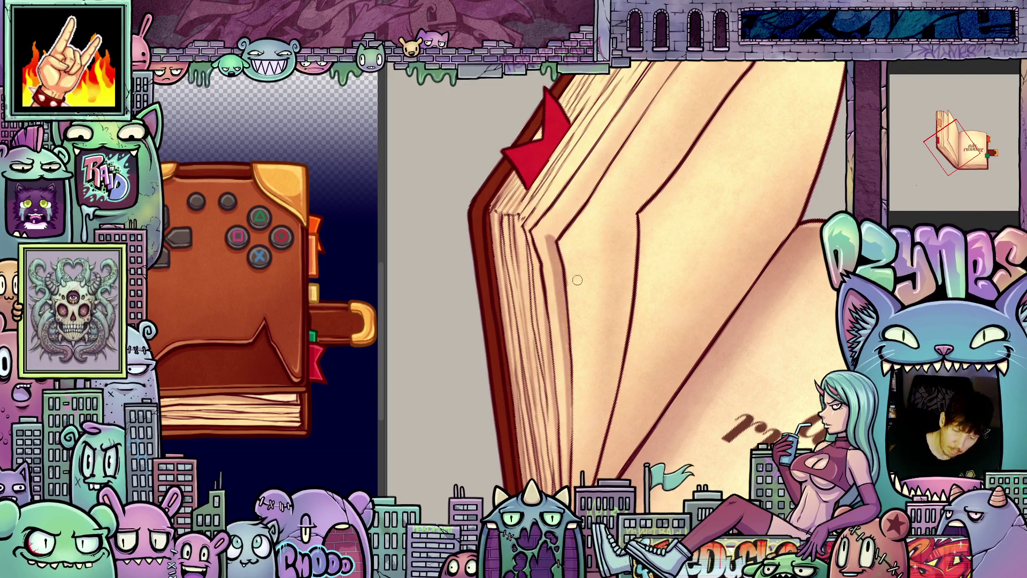
mouse_move(577, 280)
mouse_down()
mouse_move(668, 369)
mouse_move(583, 99)
mouse_move(577, 147)
mouse_up()
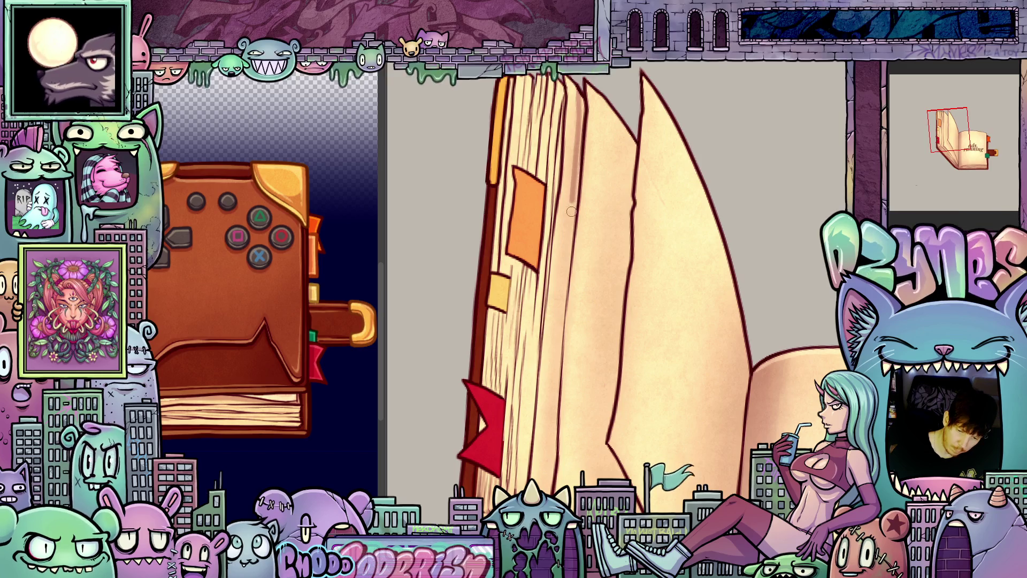
drag(556, 347, 540, 486)
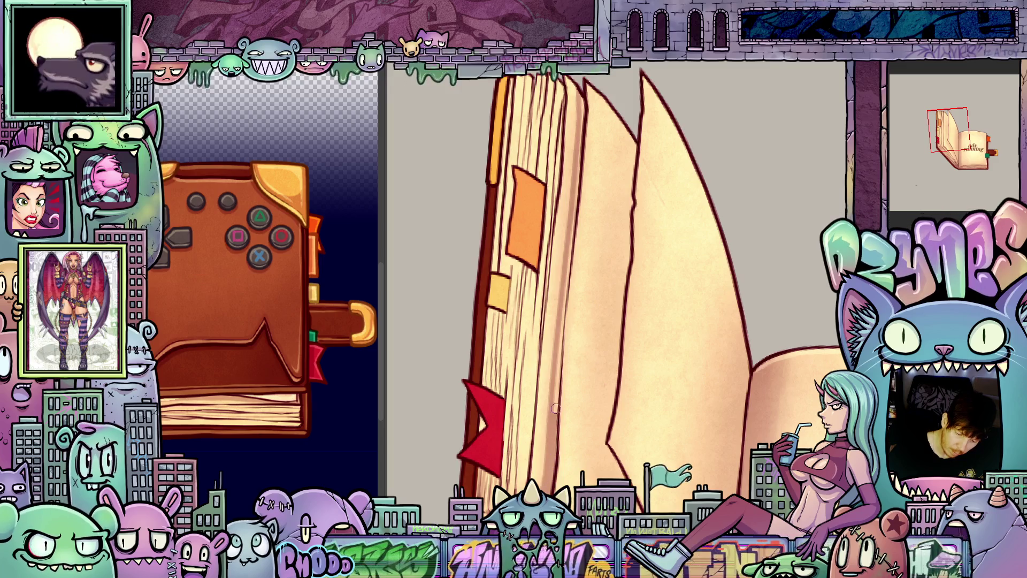
drag(557, 409, 562, 327)
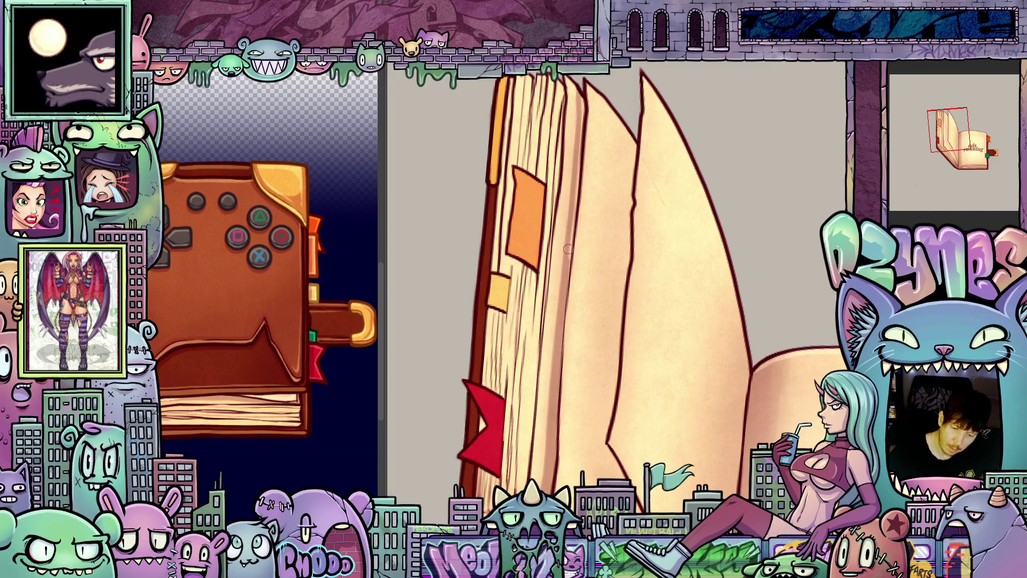
scroll(584, 242, down, 2)
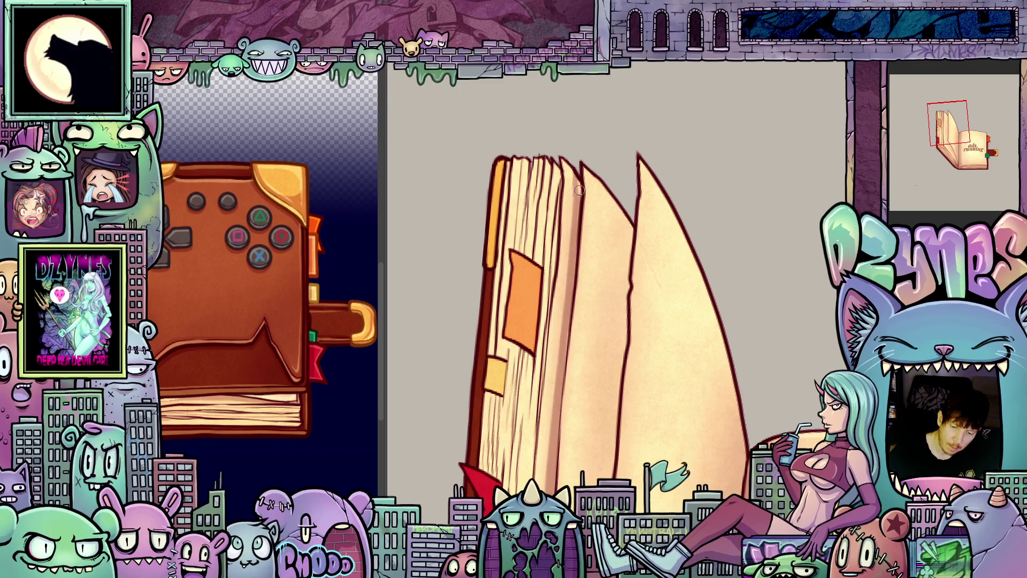
scroll(579, 173, up, 2)
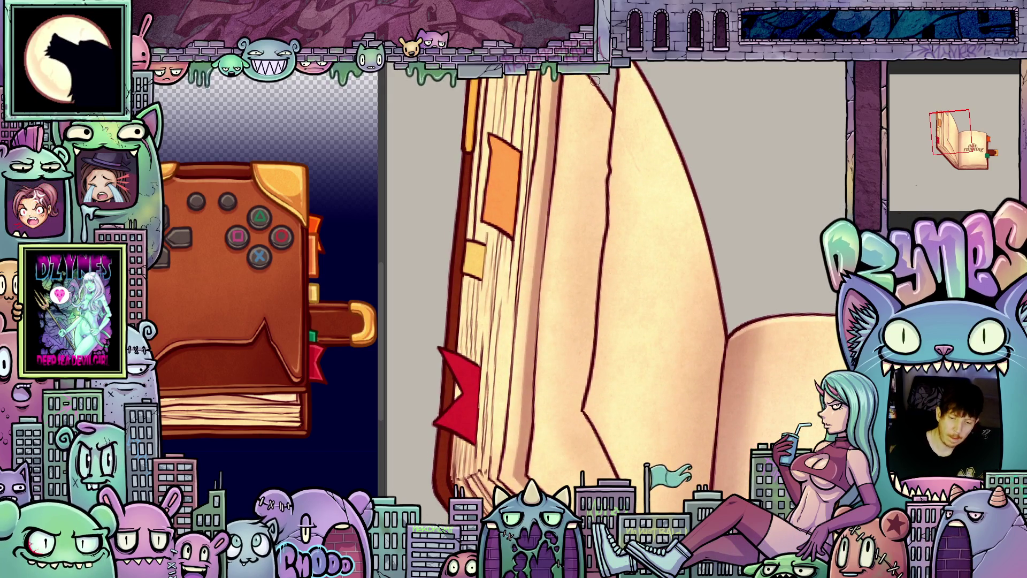
- Paint dark shading along the lower page edges and the page's inner curve
drag(592, 102, 579, 207)
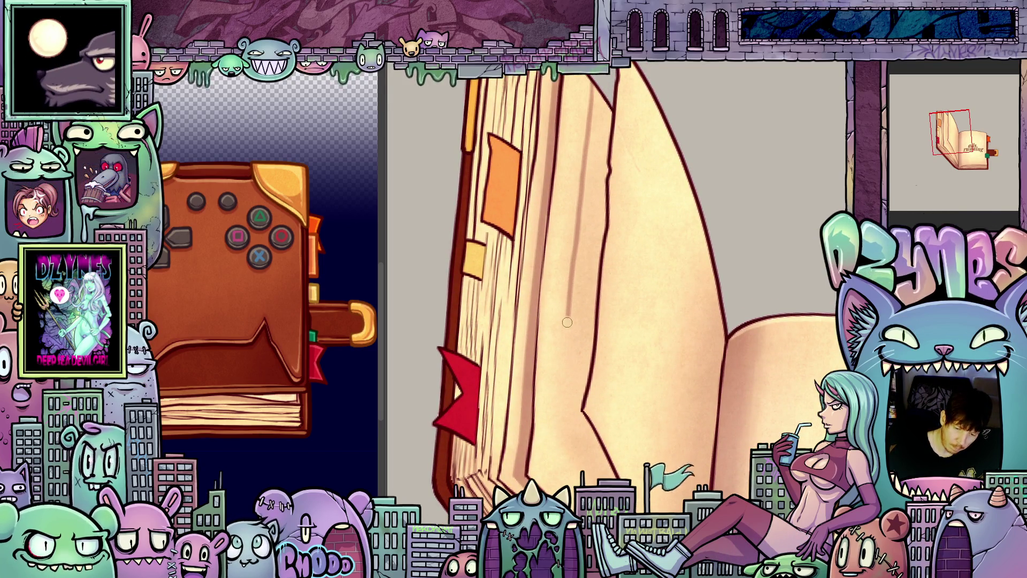
drag(568, 322, 553, 451)
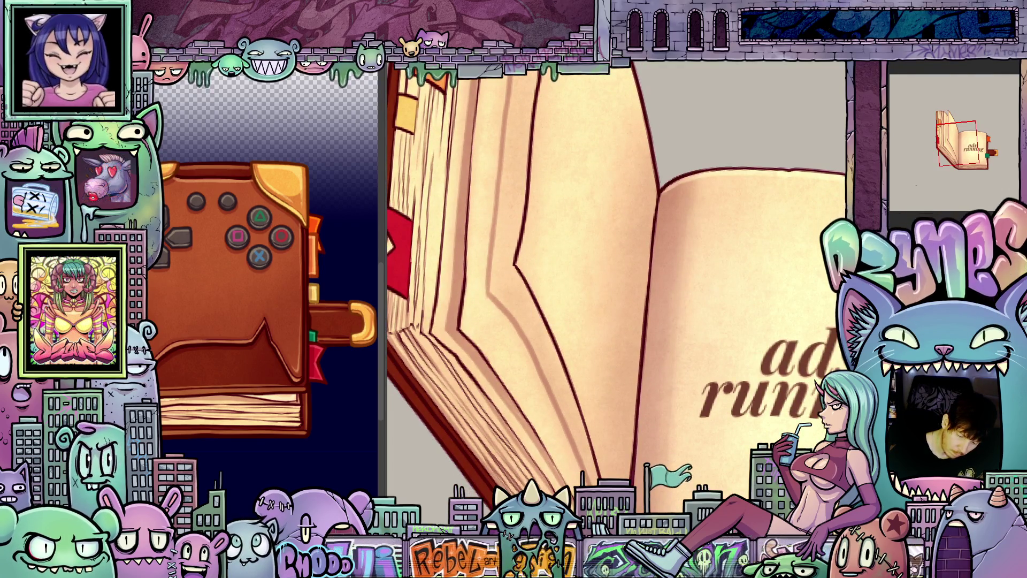
drag(565, 401, 588, 465)
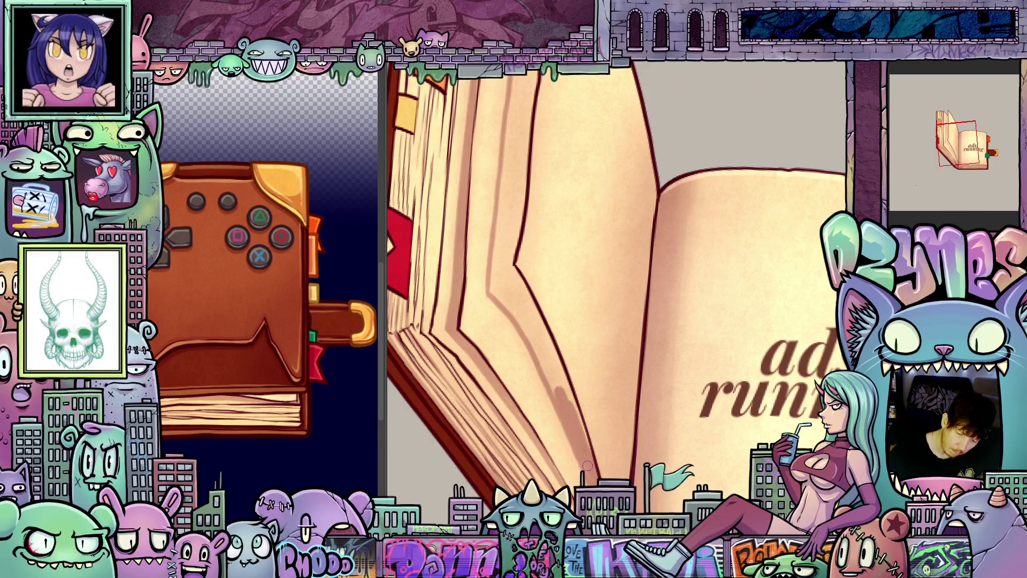
drag(559, 369, 591, 455)
mouse_move(533, 314)
mouse_down()
mouse_move(564, 383)
mouse_move(558, 395)
mouse_up()
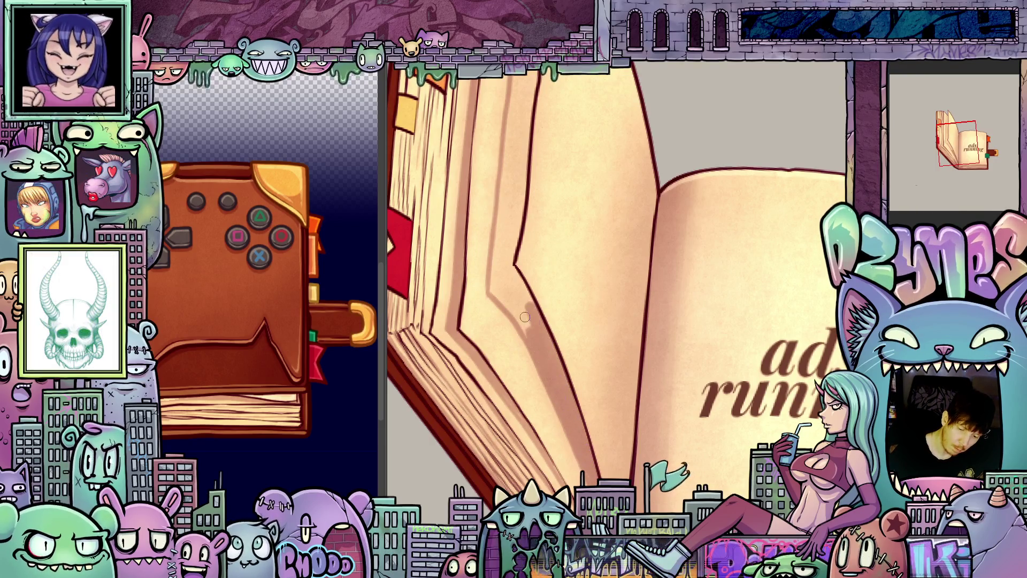
mouse_move(503, 300)
mouse_down()
mouse_move(492, 241)
mouse_move(524, 300)
mouse_move(527, 377)
mouse_up()
- Continue shading up the page edge, standing the view upright partway
scroll(511, 271, up, 3)
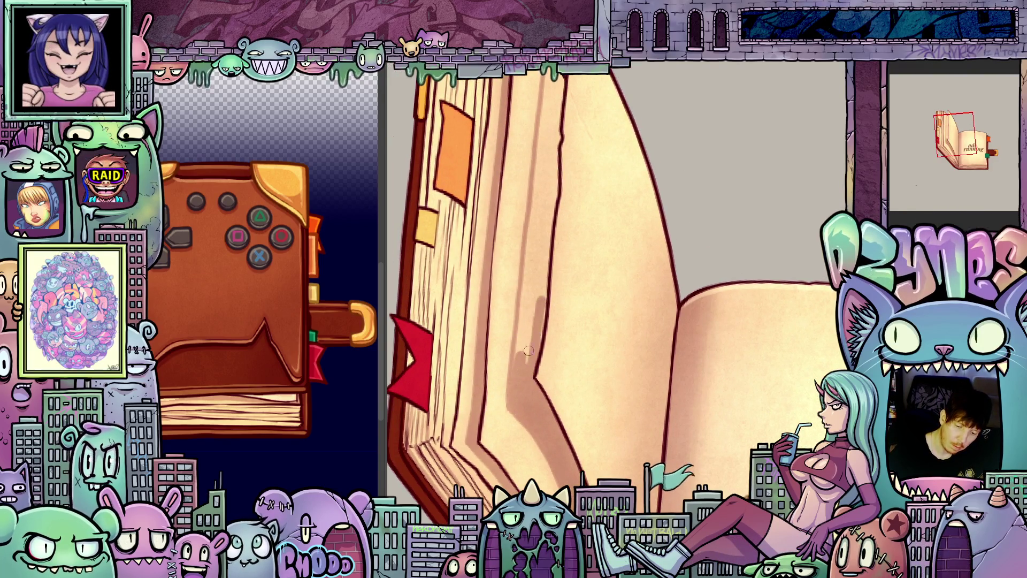
drag(536, 279, 522, 310)
drag(532, 260, 540, 348)
drag(546, 233, 544, 300)
drag(543, 193, 537, 209)
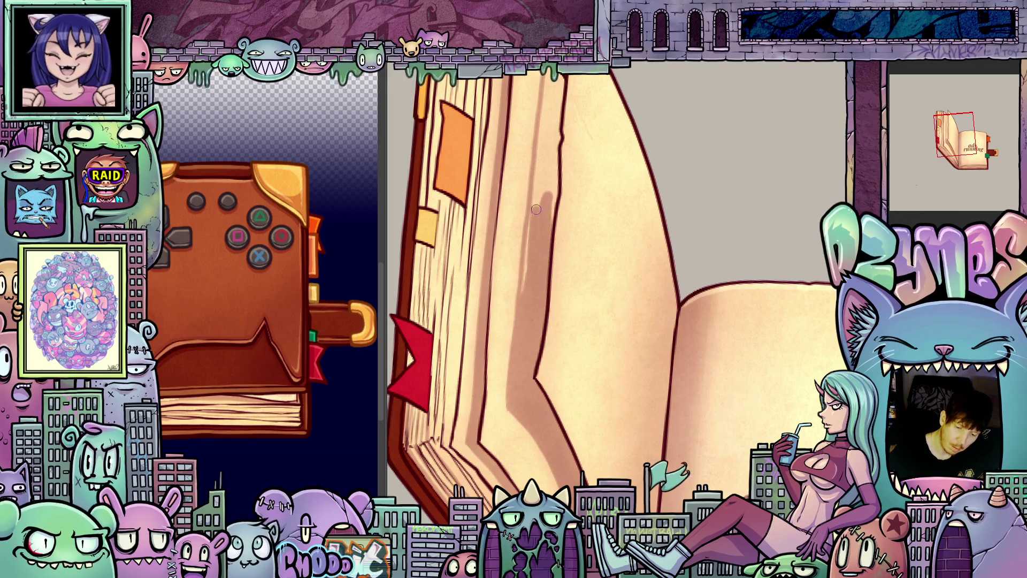
key(4)
mouse_move(557, 342)
mouse_down()
mouse_move(568, 236)
mouse_move(550, 287)
mouse_up()
drag(559, 241, 563, 155)
- Level the canvas rotation and trace a dark line up the full page edge
key(5)
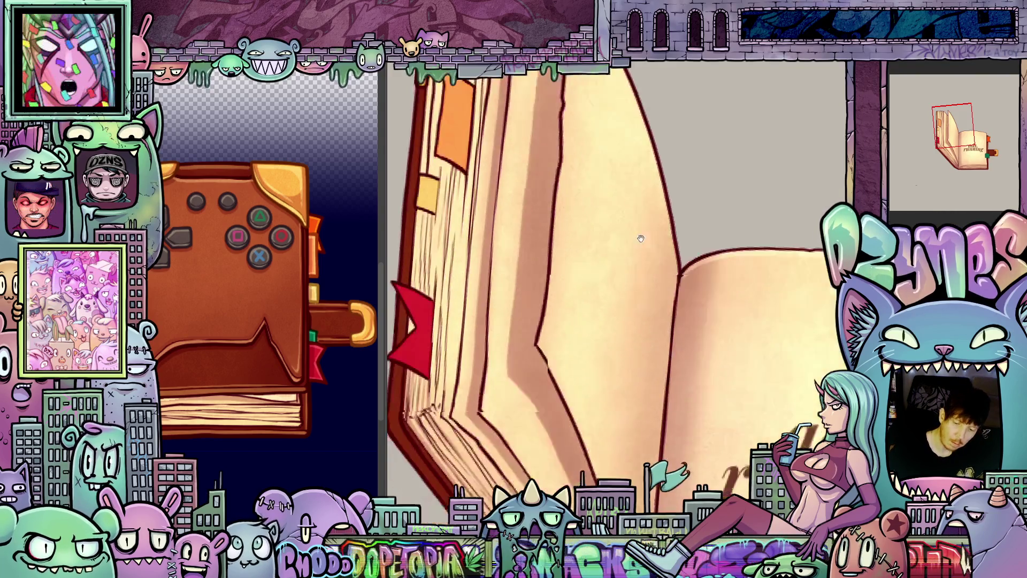
scroll(636, 124, up, 4)
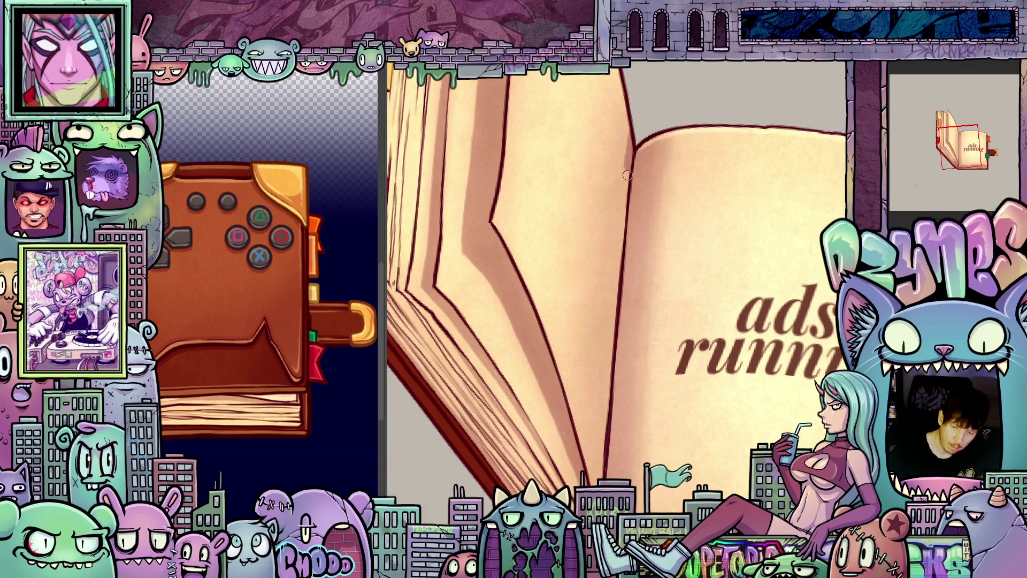
drag(617, 301, 602, 448)
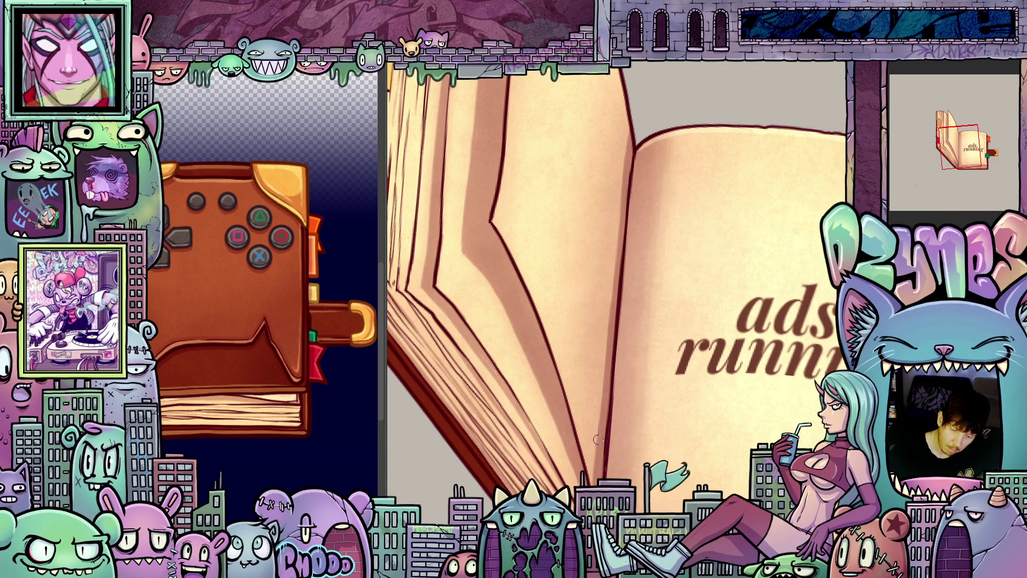
drag(597, 439, 631, 117)
drag(642, 302, 645, 274)
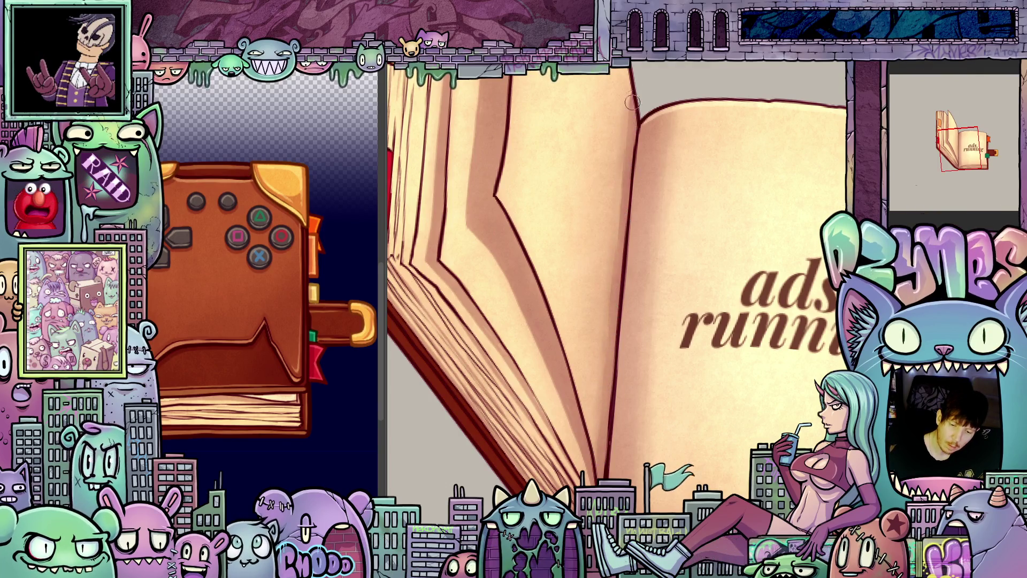
scroll(702, 362, down, 2)
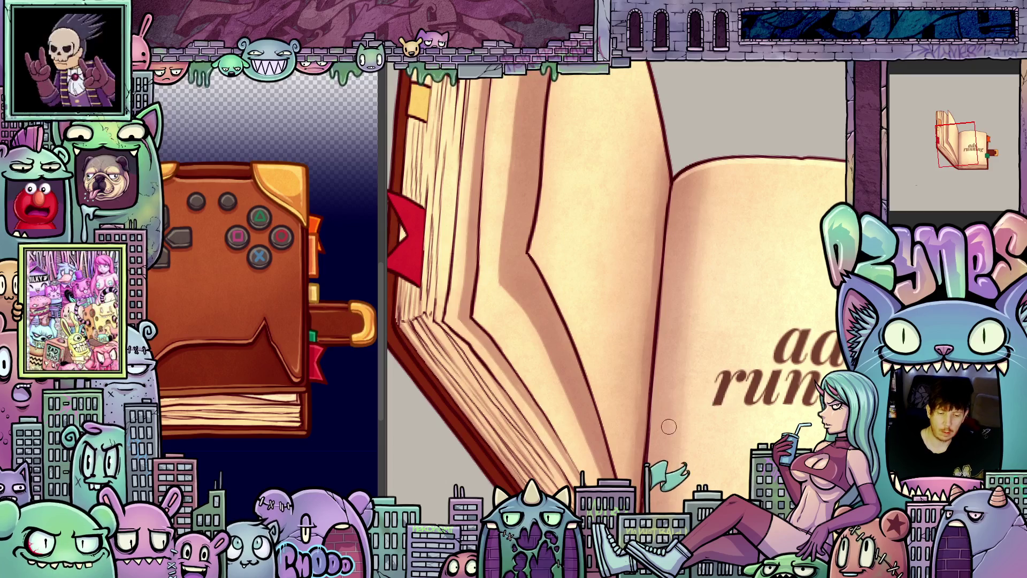
scroll(722, 367, up, 2)
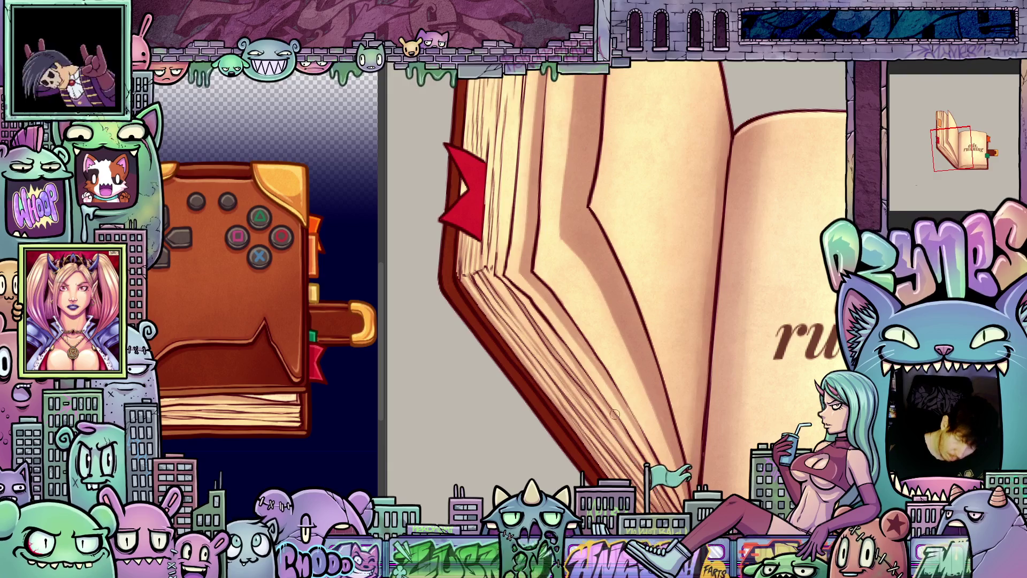
scroll(536, 354, up, 2)
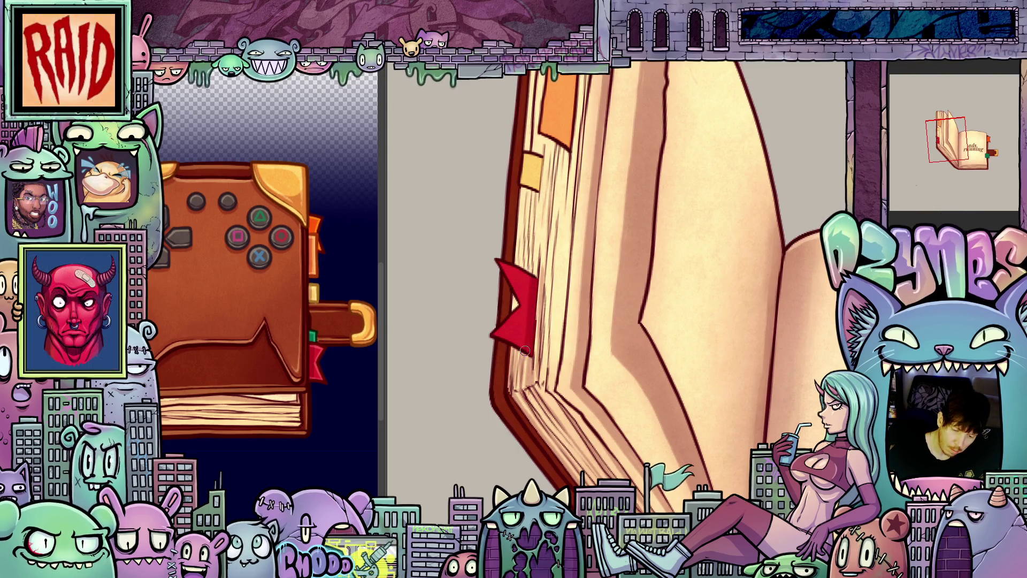
- Stand the book upright in view and hatch shading strokes onto its spine
drag(564, 315, 531, 307)
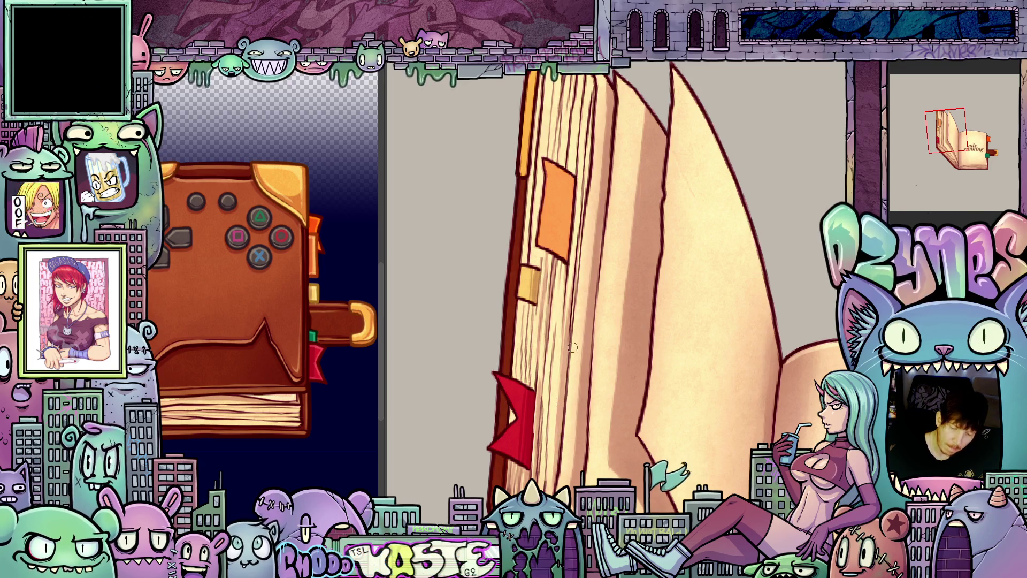
drag(578, 285, 583, 361)
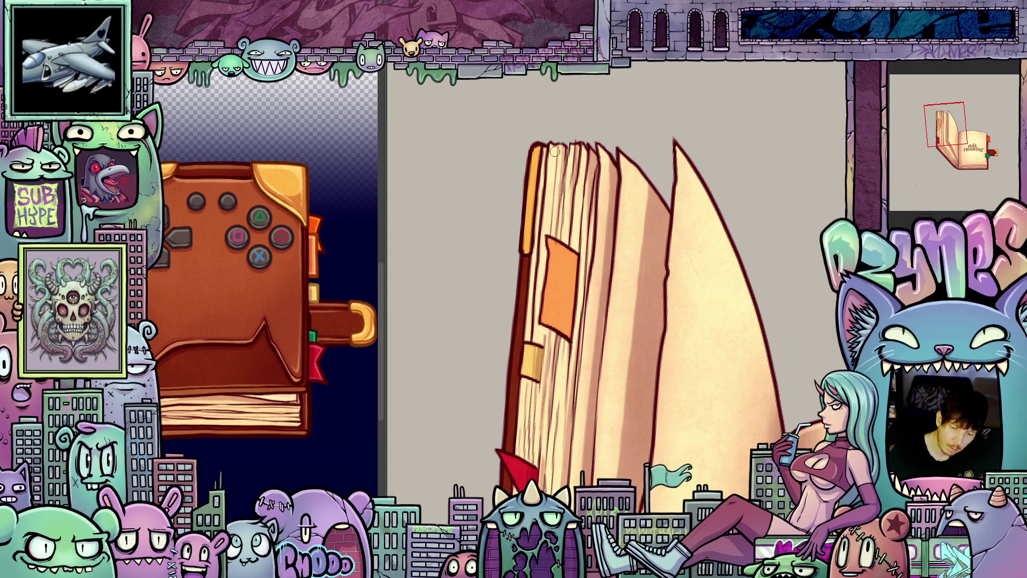
drag(555, 152, 541, 244)
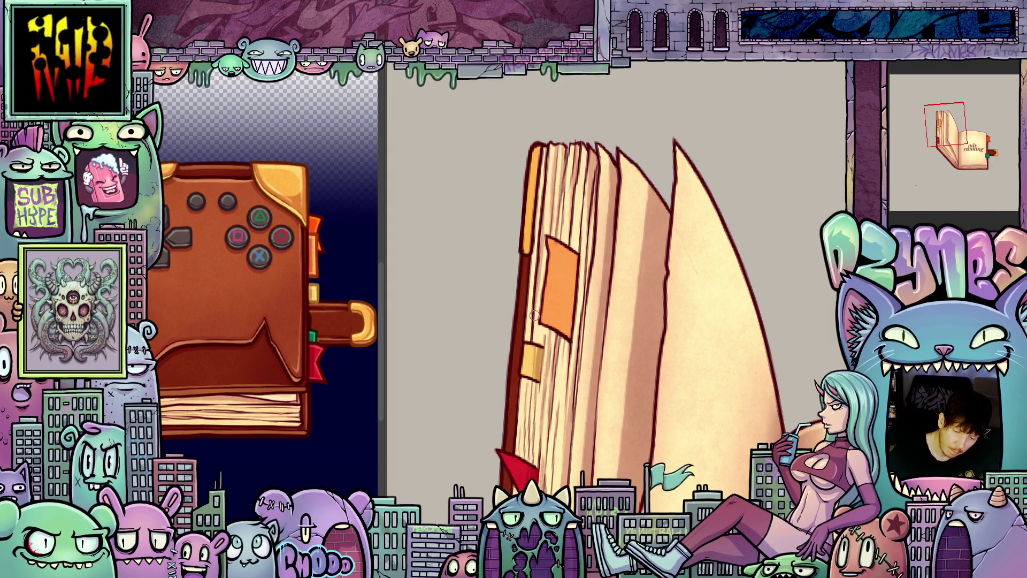
drag(534, 305, 538, 342)
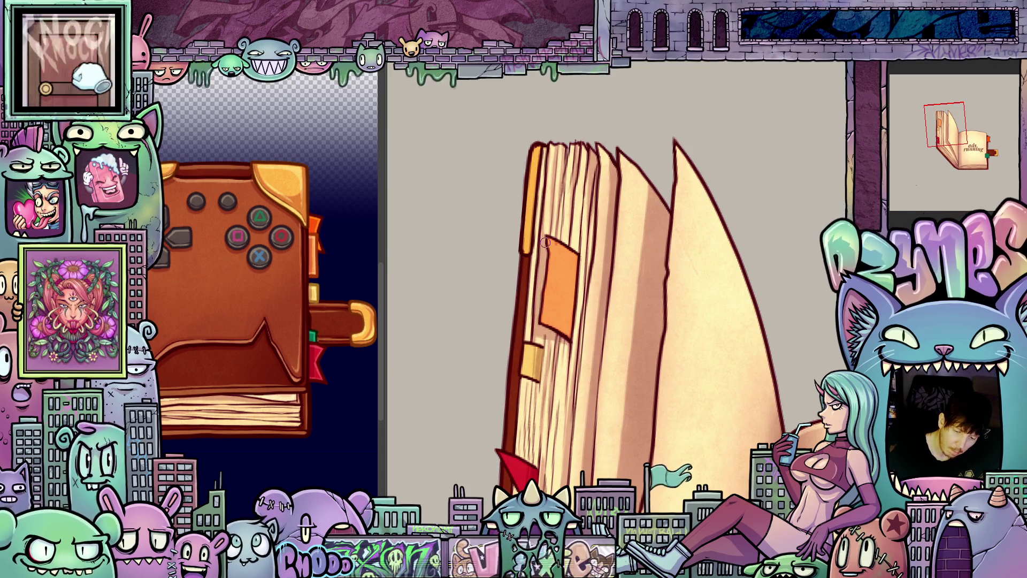
scroll(545, 242, down, 3)
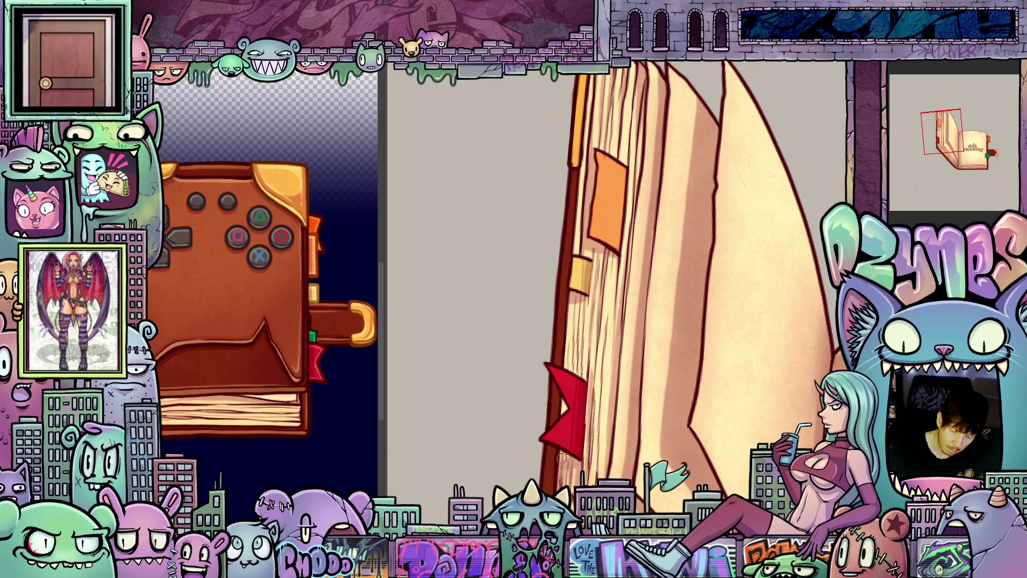
- Rotate the view back upright, zoom in on the book, then zoom out to see it whole
drag(564, 408, 428, 224)
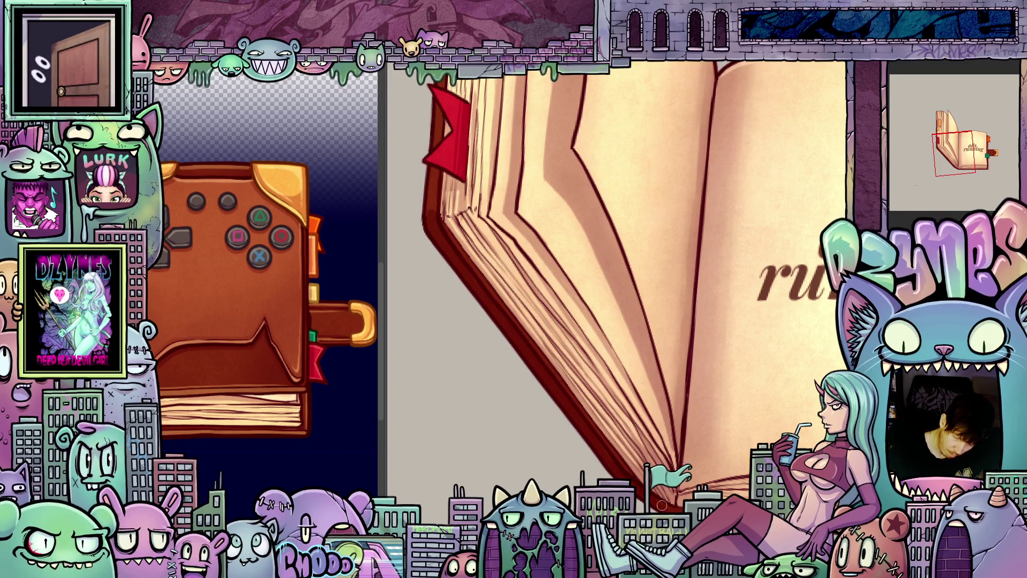
drag(535, 279, 581, 372)
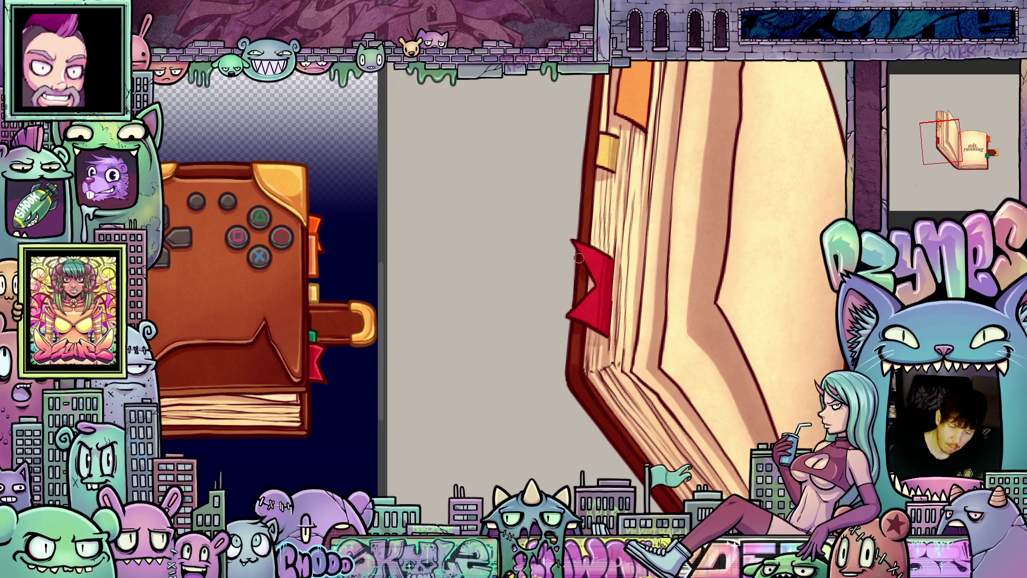
drag(579, 258, 612, 256)
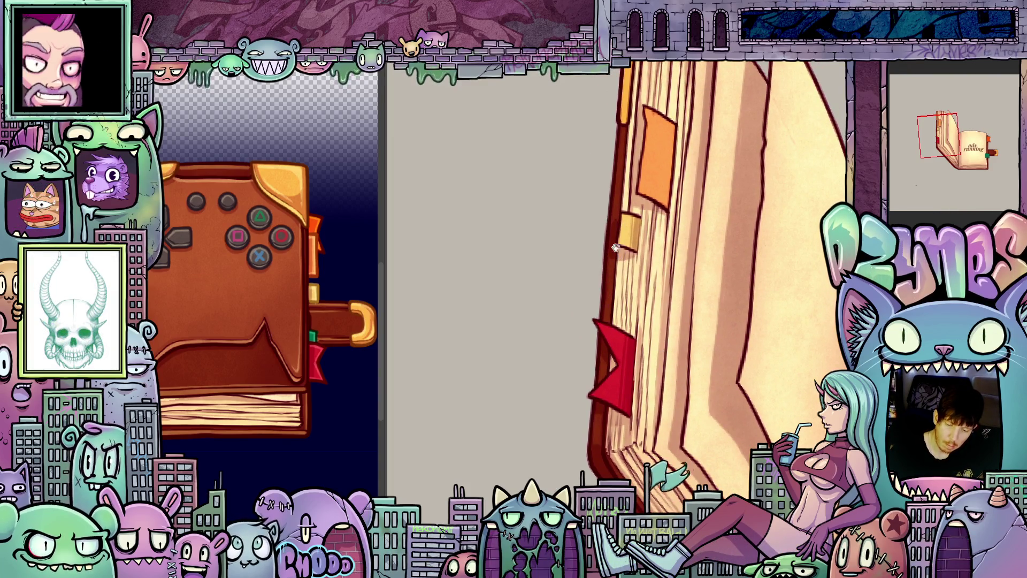
mouse_move(616, 247)
mouse_down()
mouse_move(613, 224)
mouse_move(614, 249)
mouse_up()
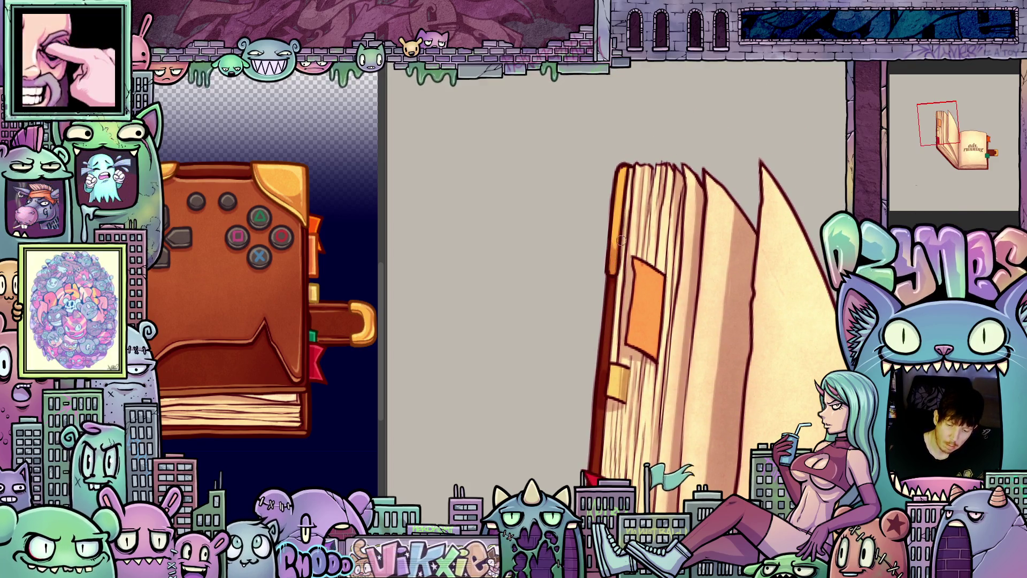
drag(729, 427, 589, 177)
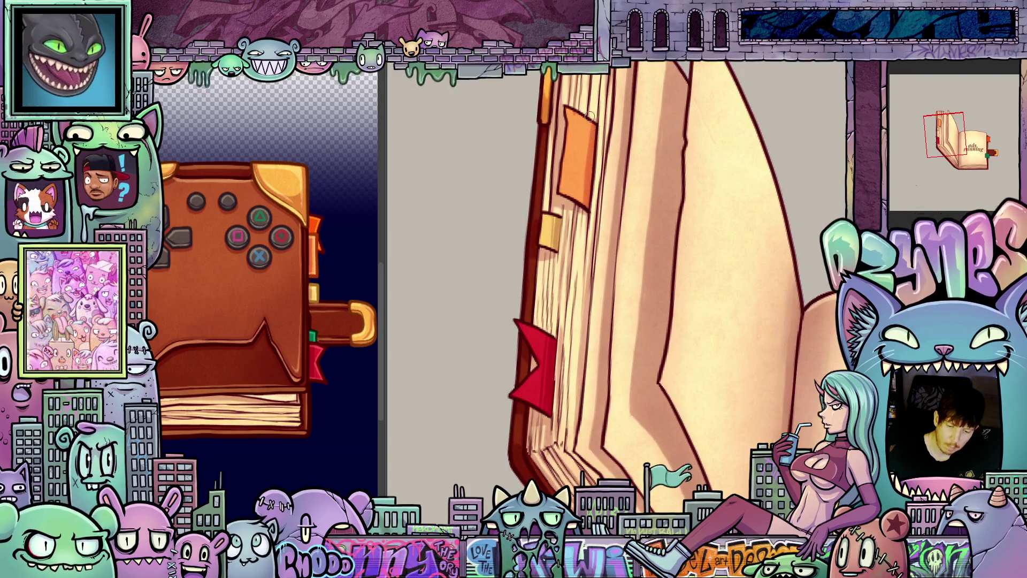
drag(604, 280, 677, 317)
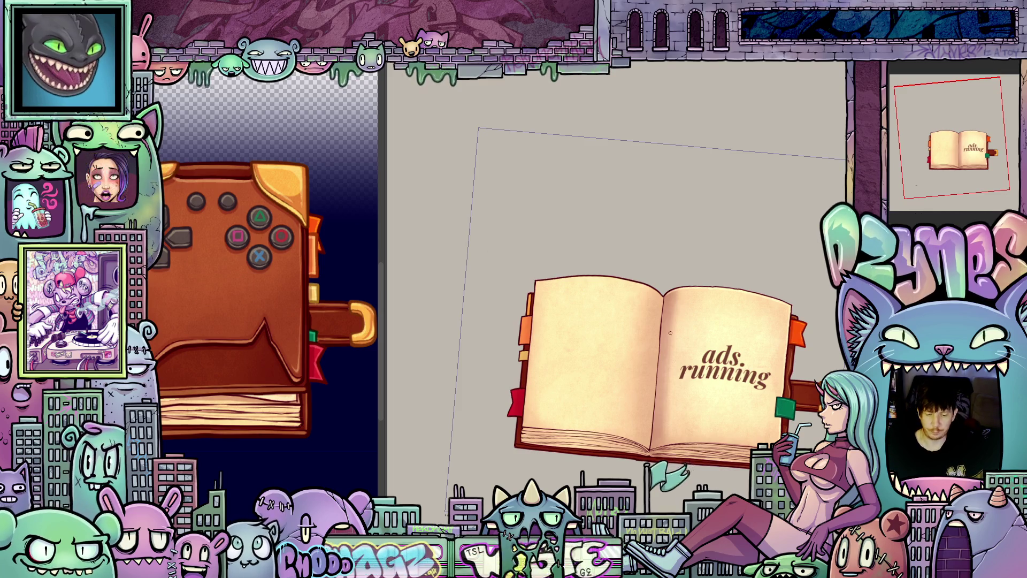
- Reset the canvas rotation and switch to the closed controller-book frame
scroll(679, 319, down, 2)
key(5)
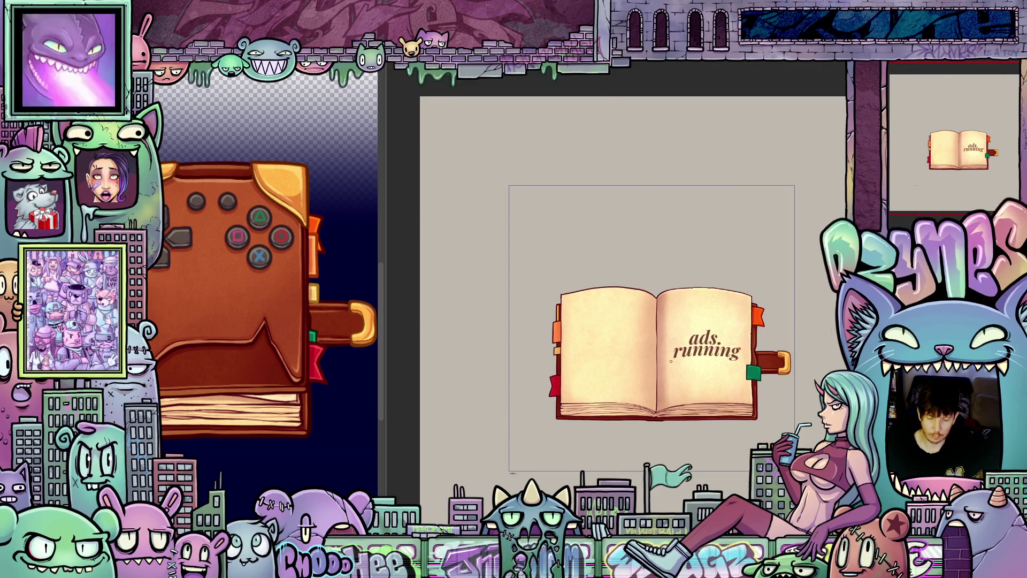
scroll(671, 362, up, 3)
key(ctrl+Tab)
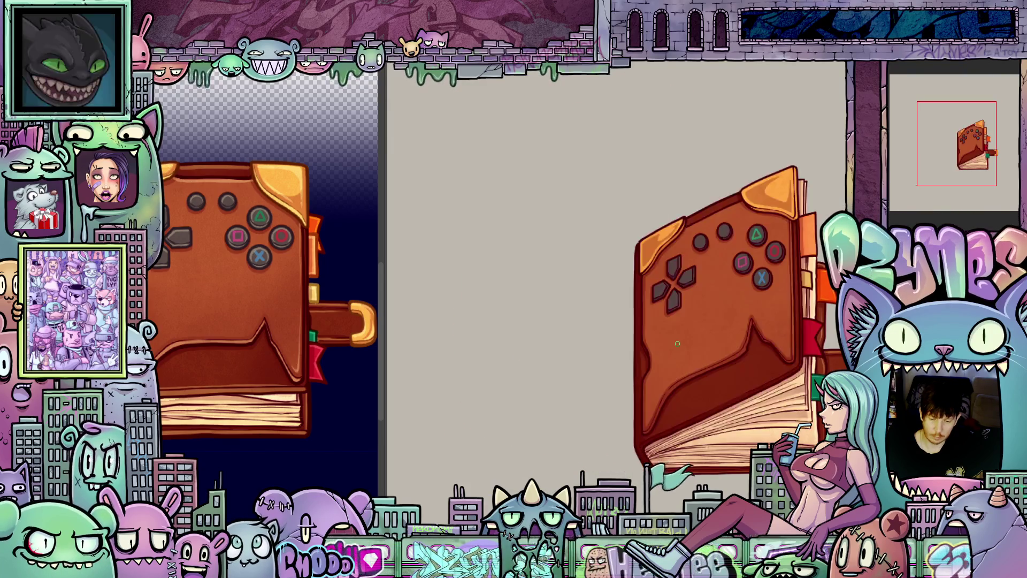
key(5)
scroll(707, 356, up, 2)
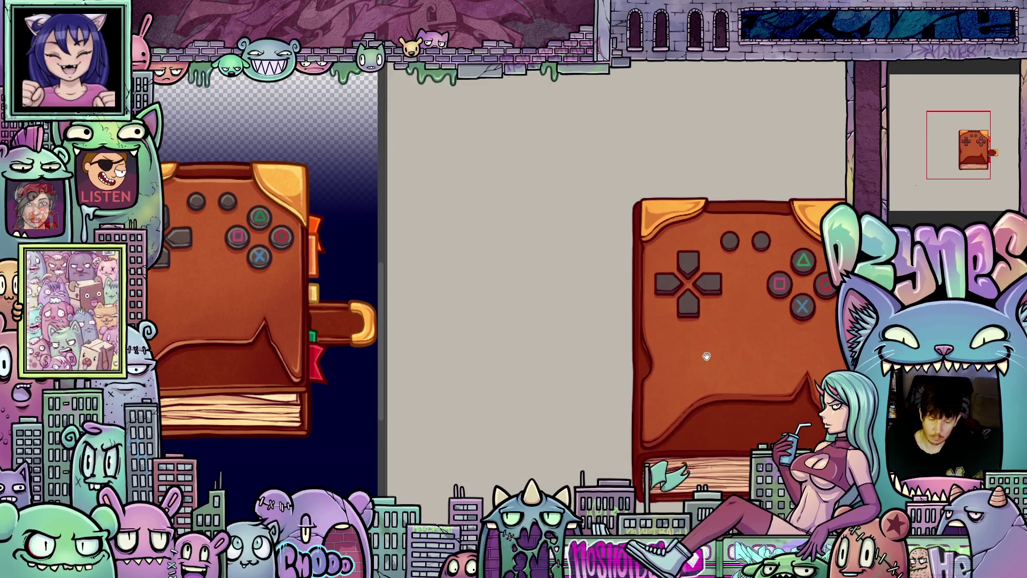
mouse_move(707, 357)
mouse_down()
mouse_move(604, 344)
mouse_move(654, 321)
mouse_up()
- Step through the frames to the open 'ads running' book and play the animation
key(ctrl+Tab)
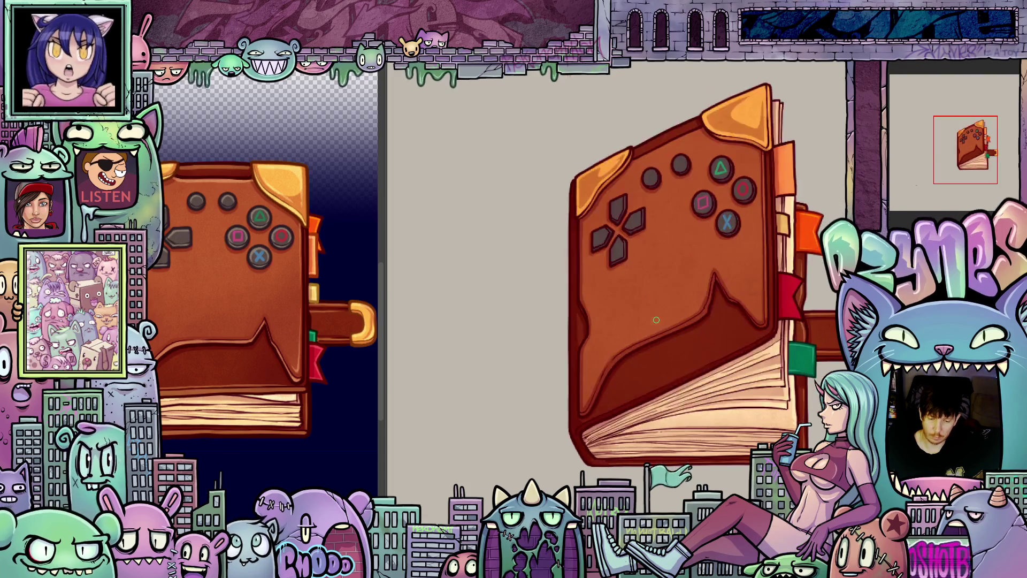
key(ctrl+Tab)
scroll(706, 332, up, 3)
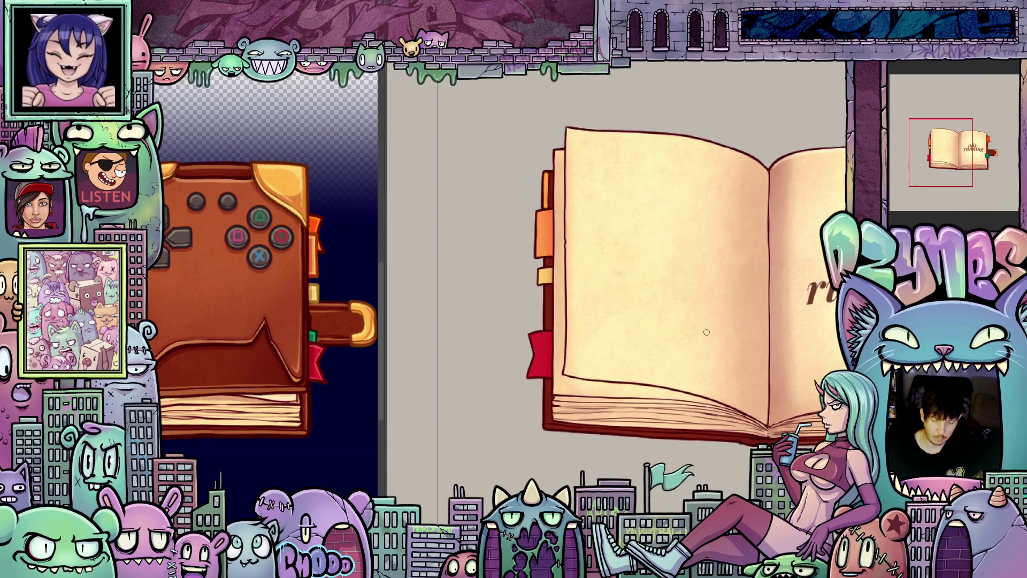
key(ctrl+Tab)
key(ctrl+Tab)
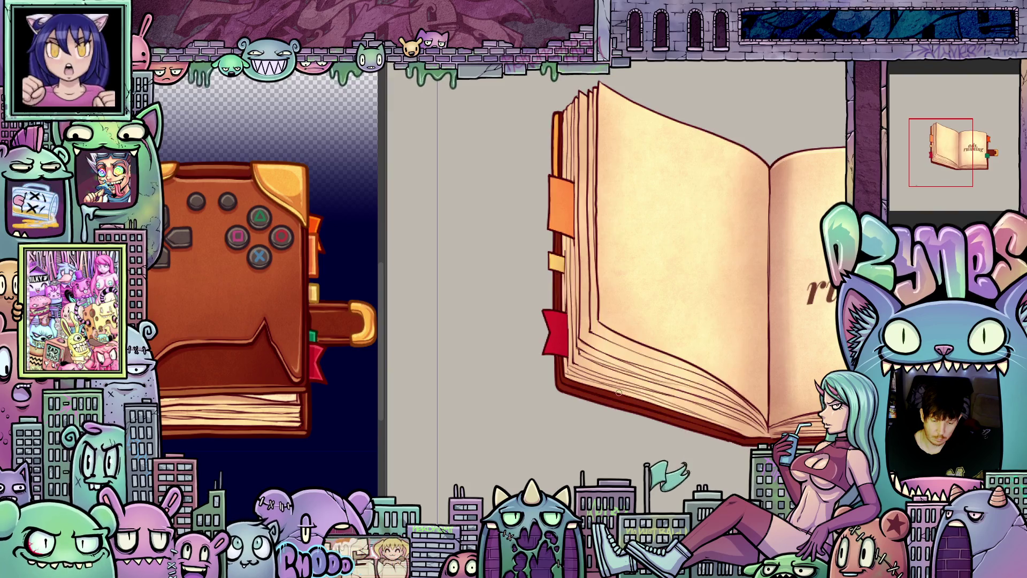
key(ctrl+Tab)
key(ctrl+Tab)
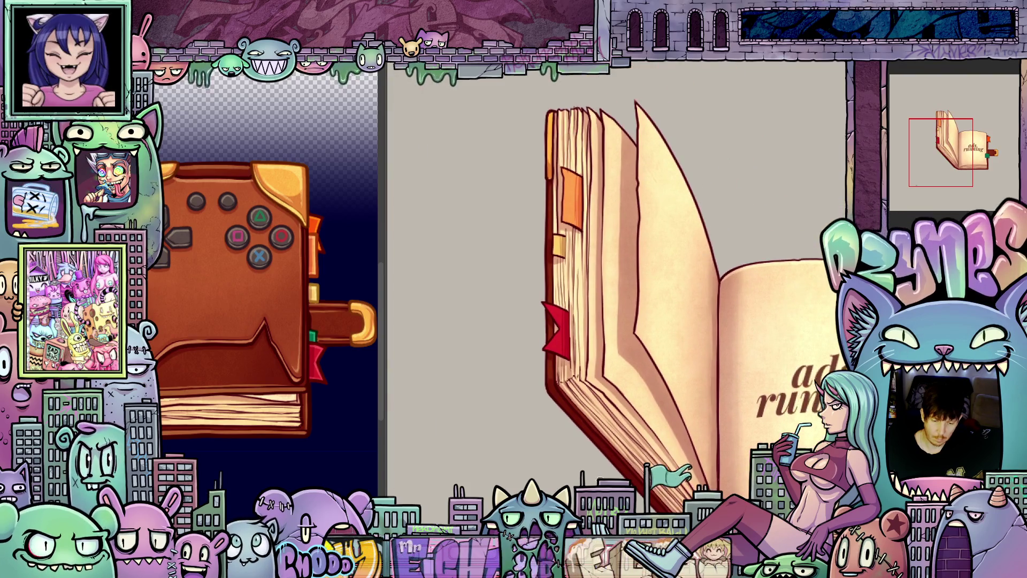
key(ctrl+Tab)
key(ctrl+Tab)
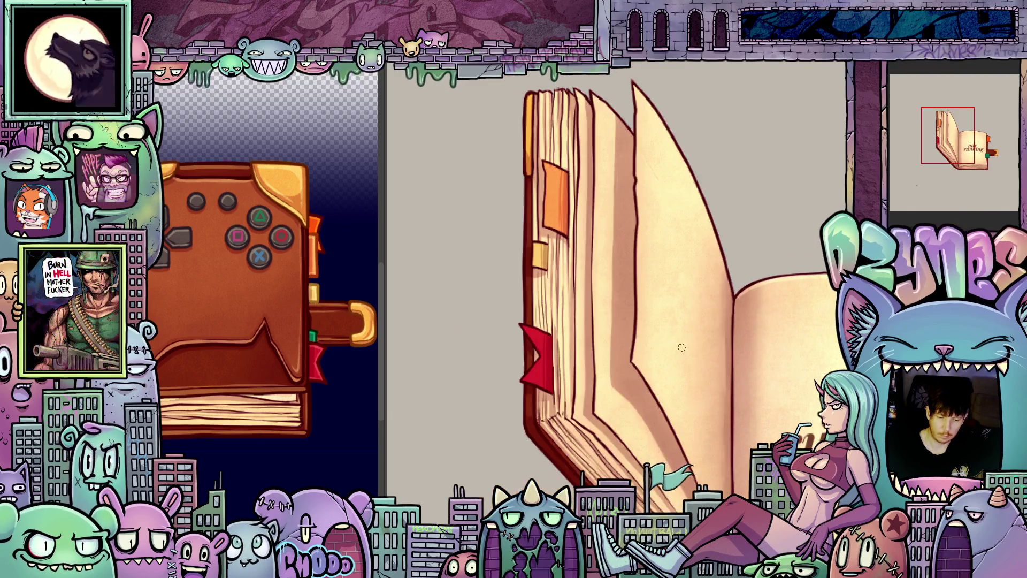
- Zoom in on the flat open-page frame and frame the book's gutter
scroll(680, 346, down, 3)
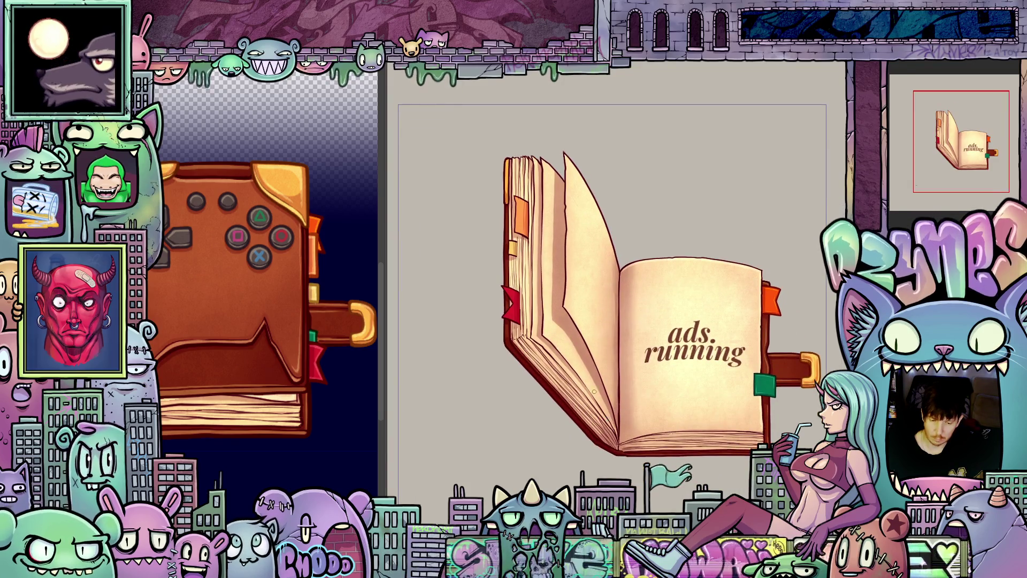
key(ctrl+plus)
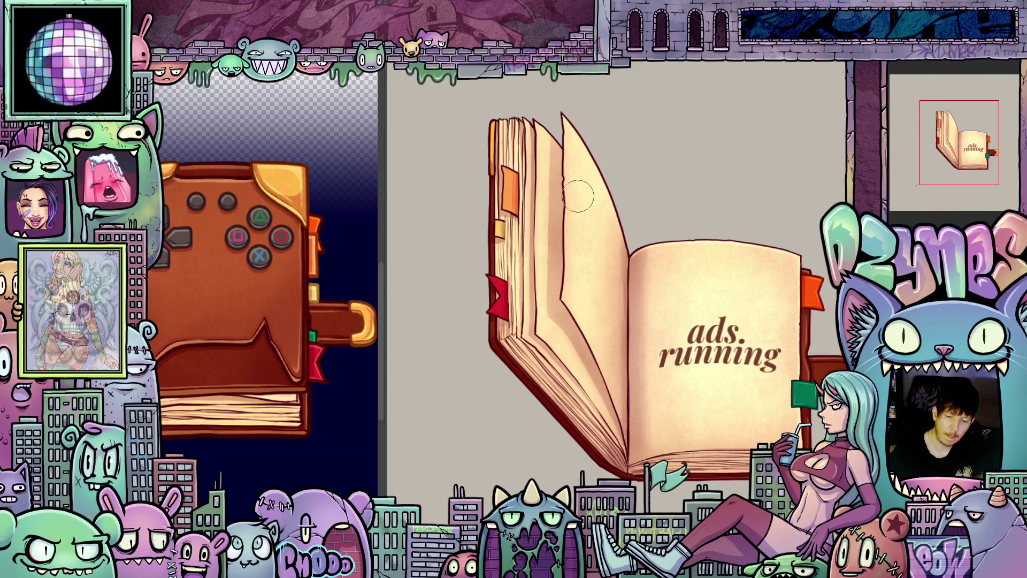
key(ctrl+z)
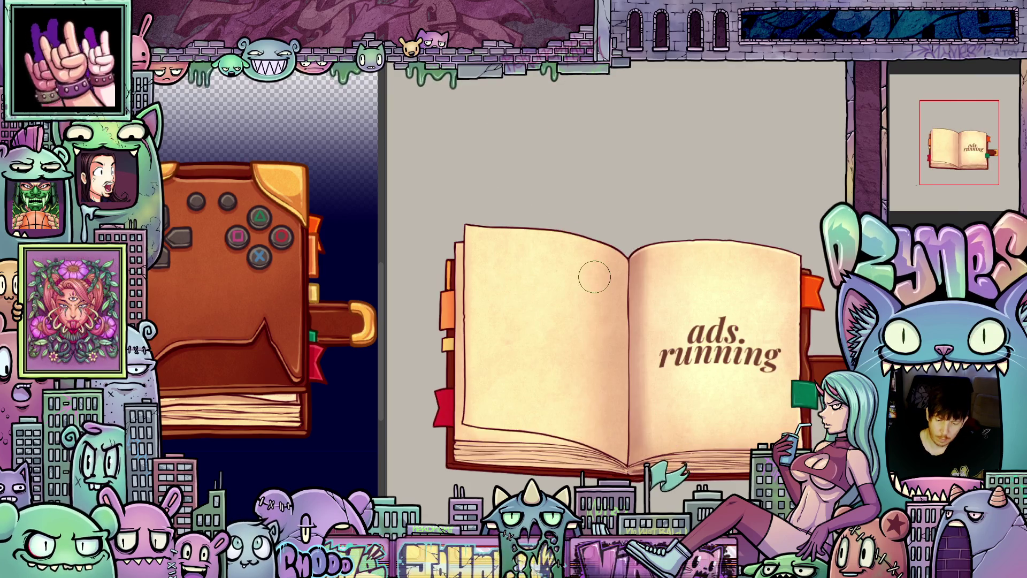
scroll(594, 276, down, 3)
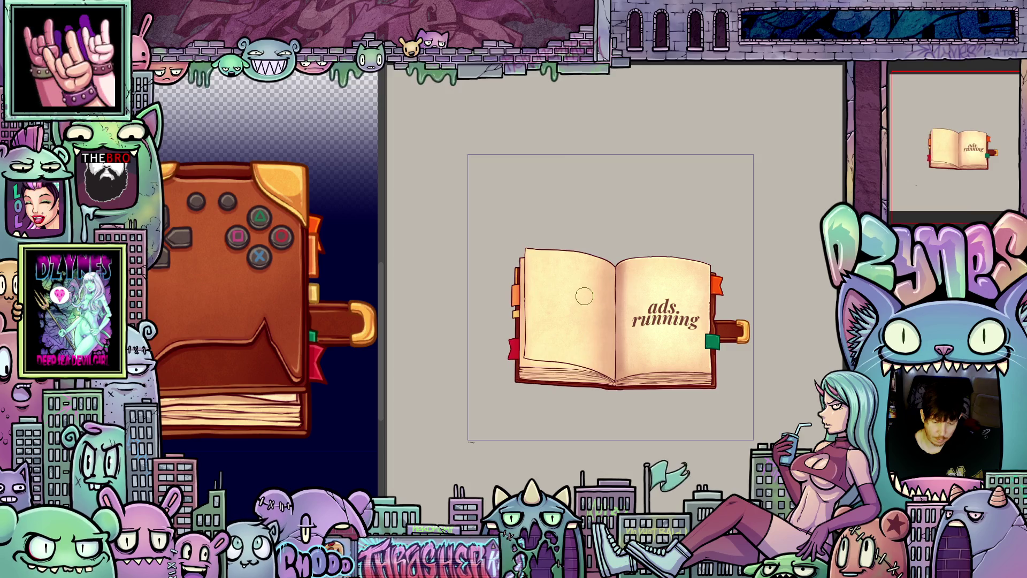
scroll(594, 313, up, 3)
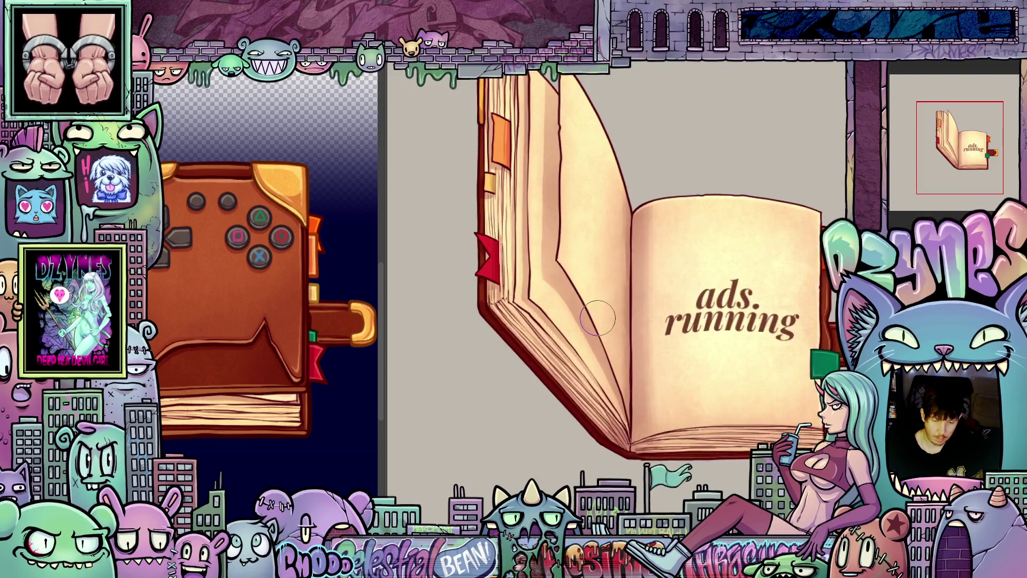
scroll(548, 269, up, 2)
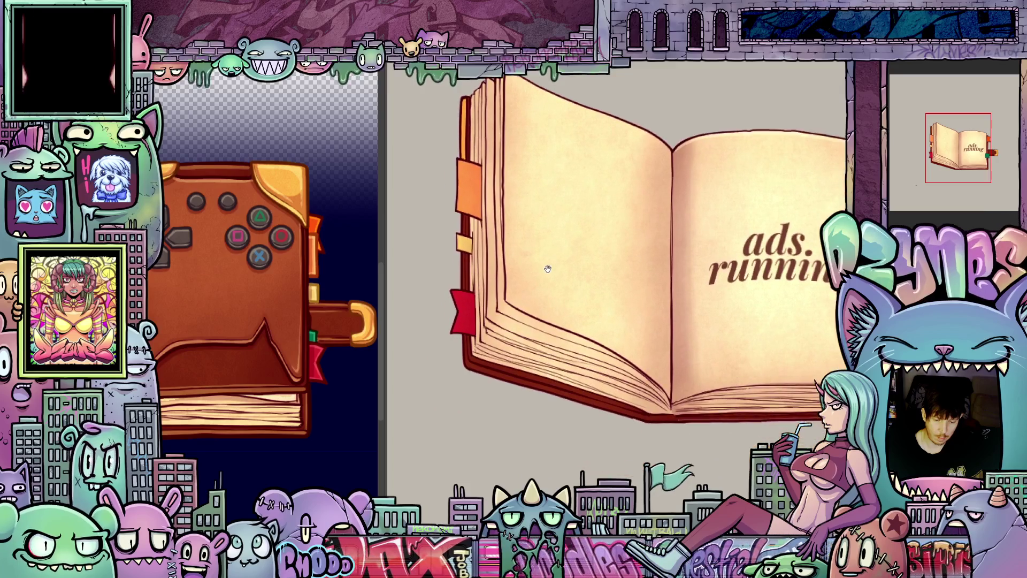
drag(548, 269, 548, 276)
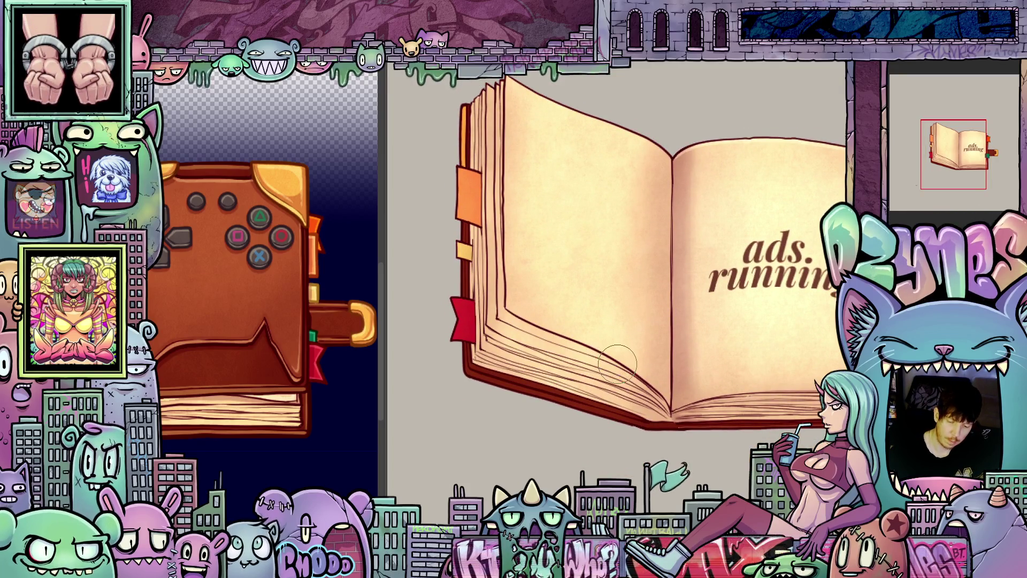
drag(684, 419, 625, 439)
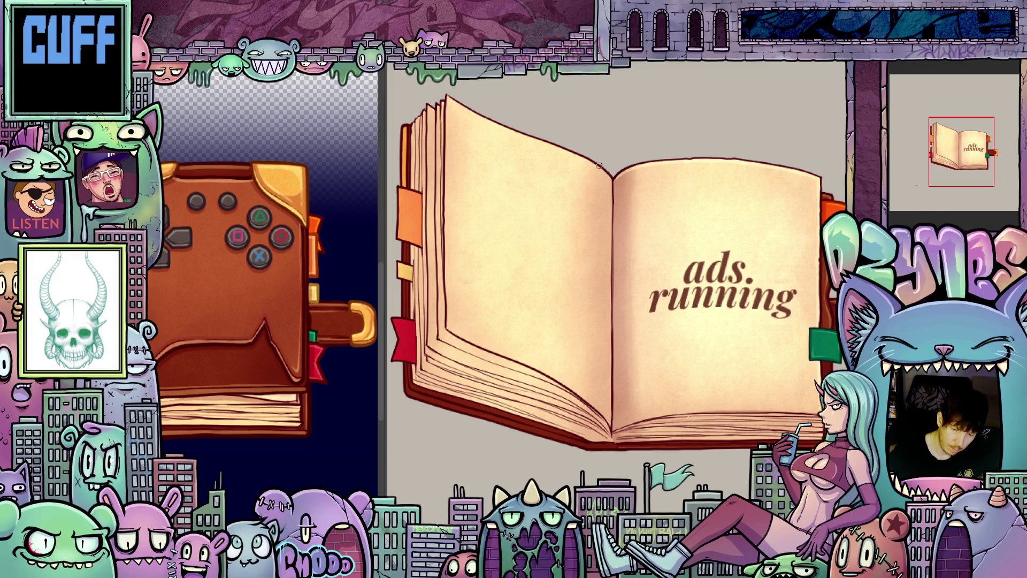
- Paint darker shading down the gutter fold, extending it to the top
mouse_move(601, 267)
mouse_down()
mouse_move(598, 407)
mouse_move(601, 396)
mouse_up()
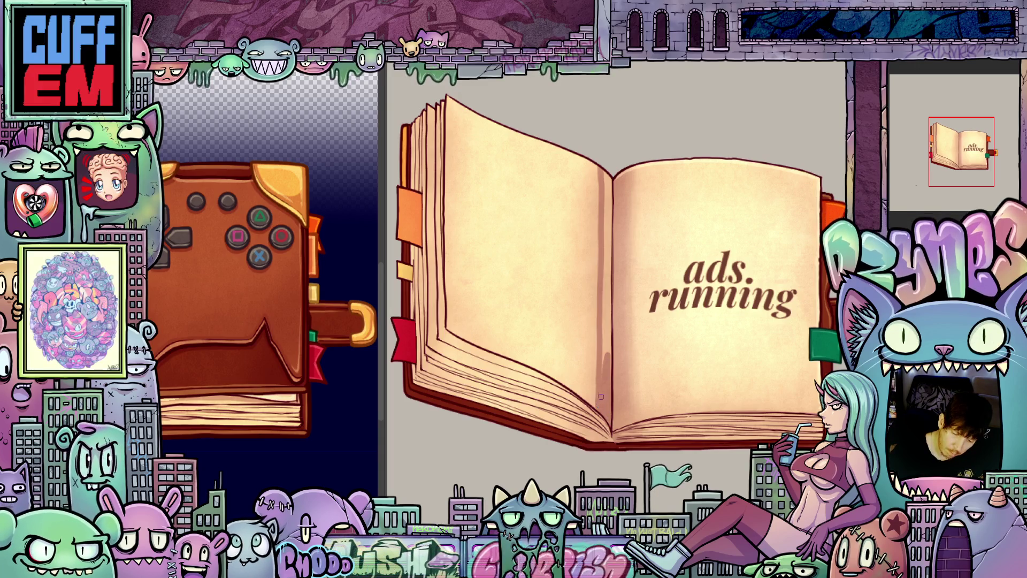
drag(607, 317, 608, 235)
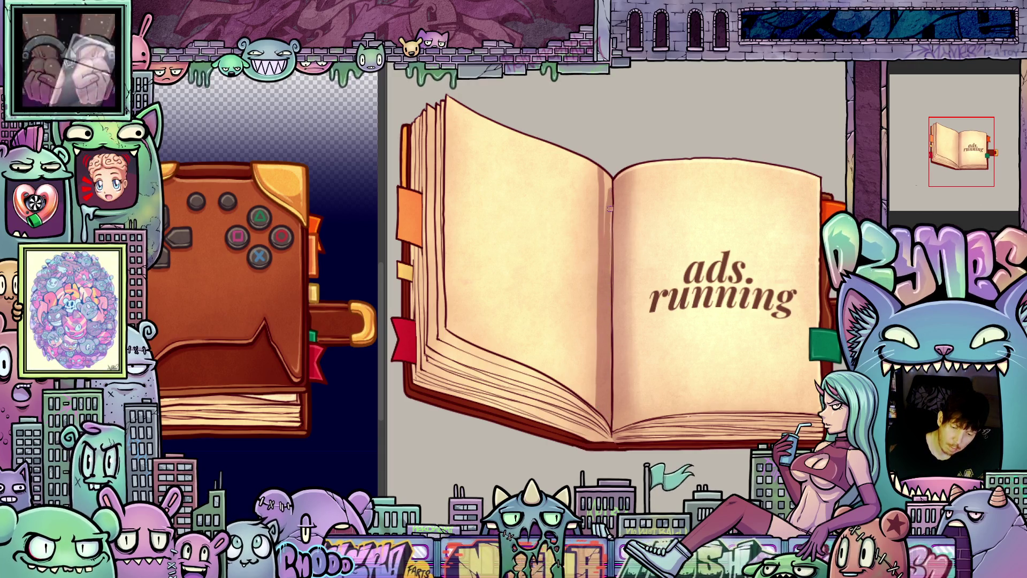
drag(609, 281, 607, 170)
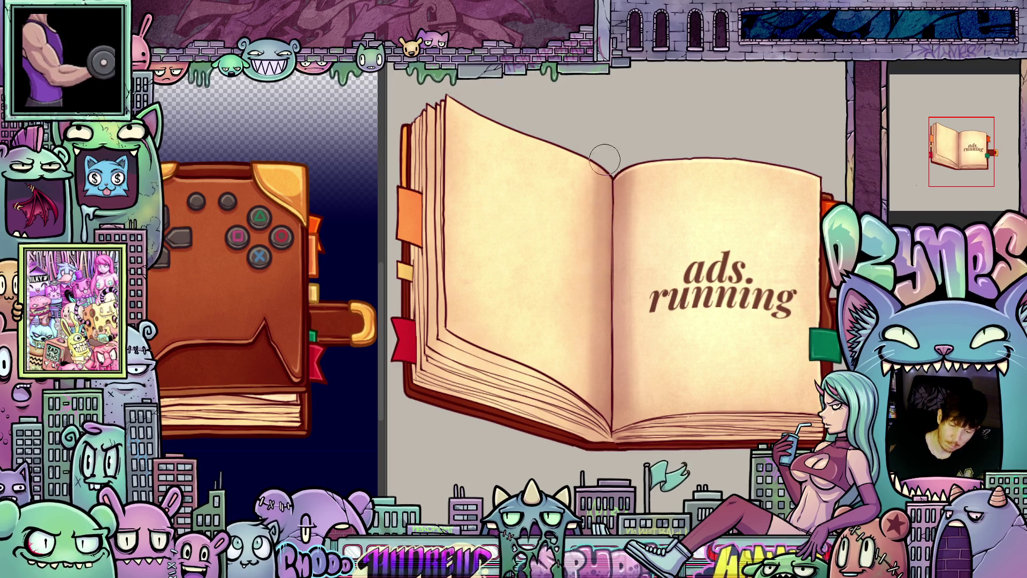
drag(643, 448, 624, 427)
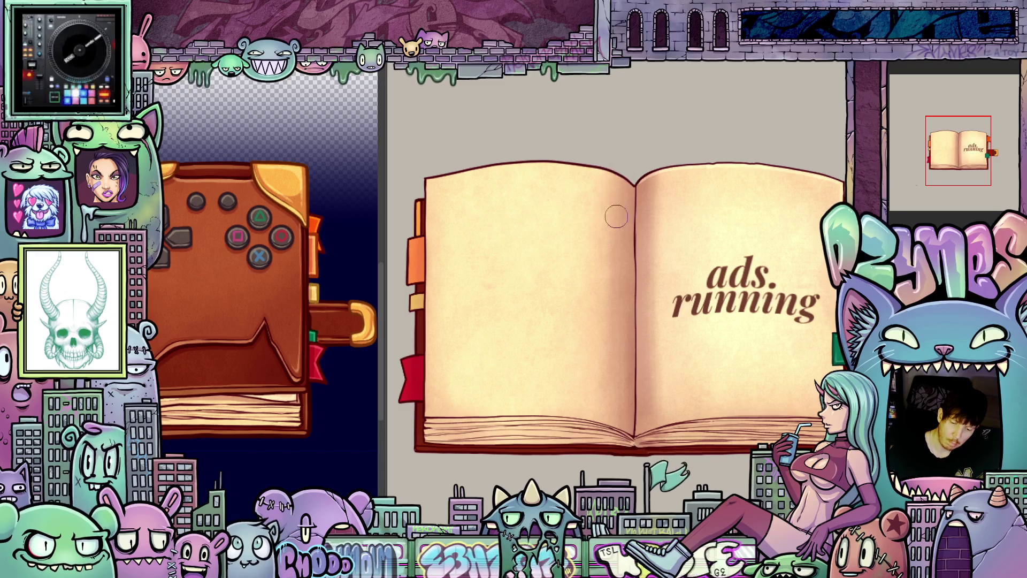
- Pan and briefly tilt the book view while the animation reaches the closed cover
mouse_move(644, 394)
mouse_down()
mouse_move(686, 415)
mouse_move(671, 439)
mouse_up()
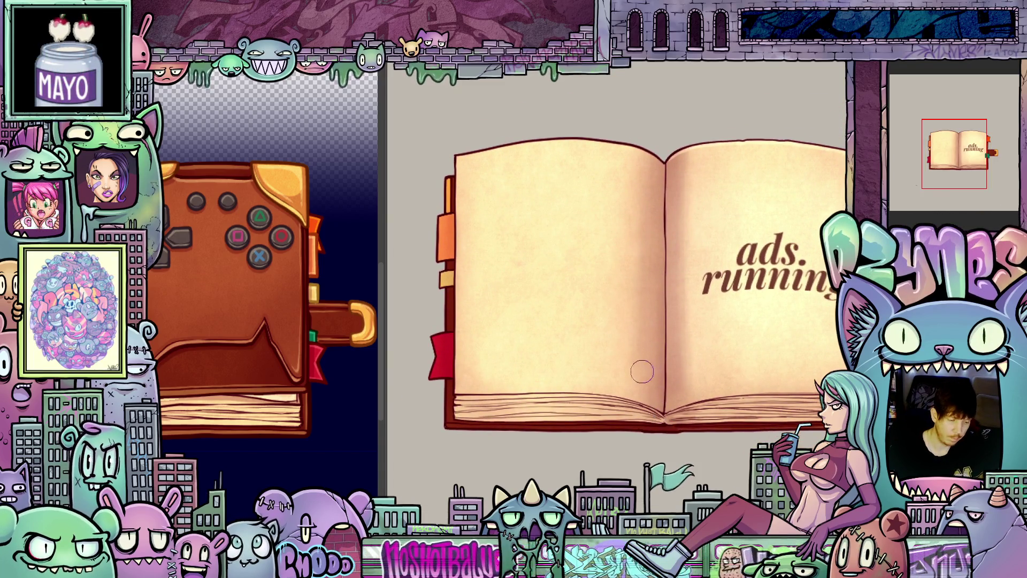
key(minus)
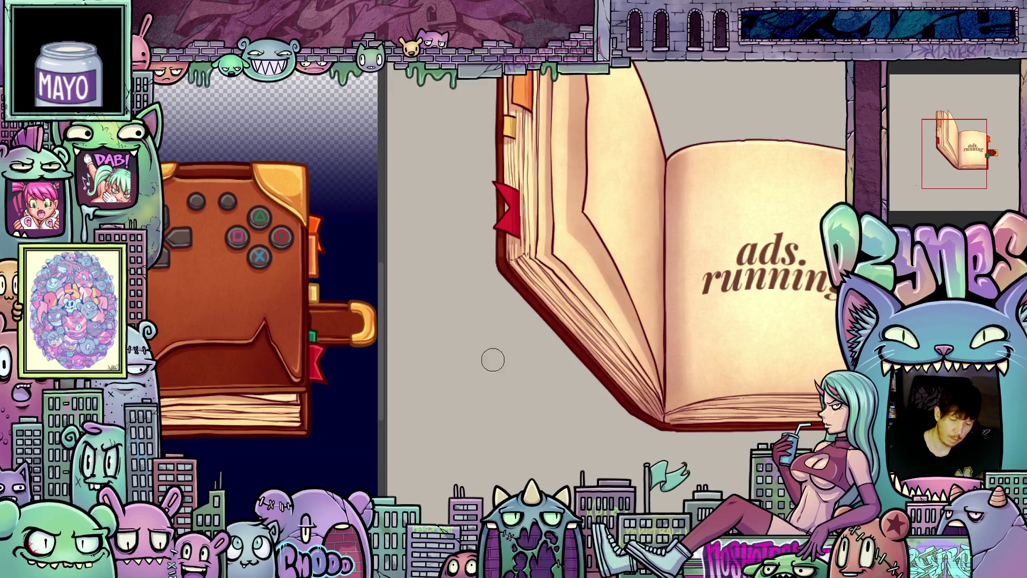
key(asciicircum)
key(asciicircum)
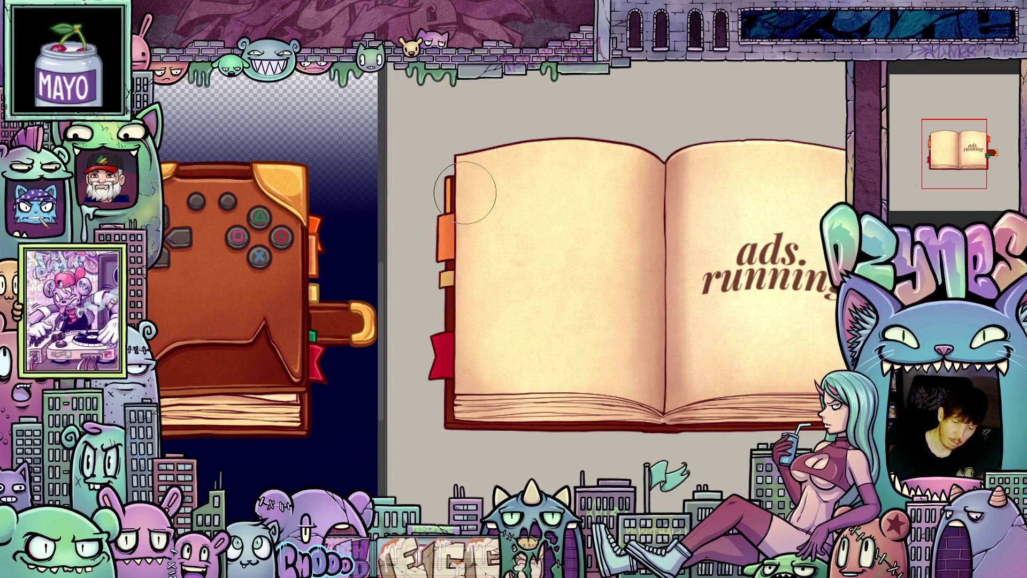
drag(797, 412, 765, 409)
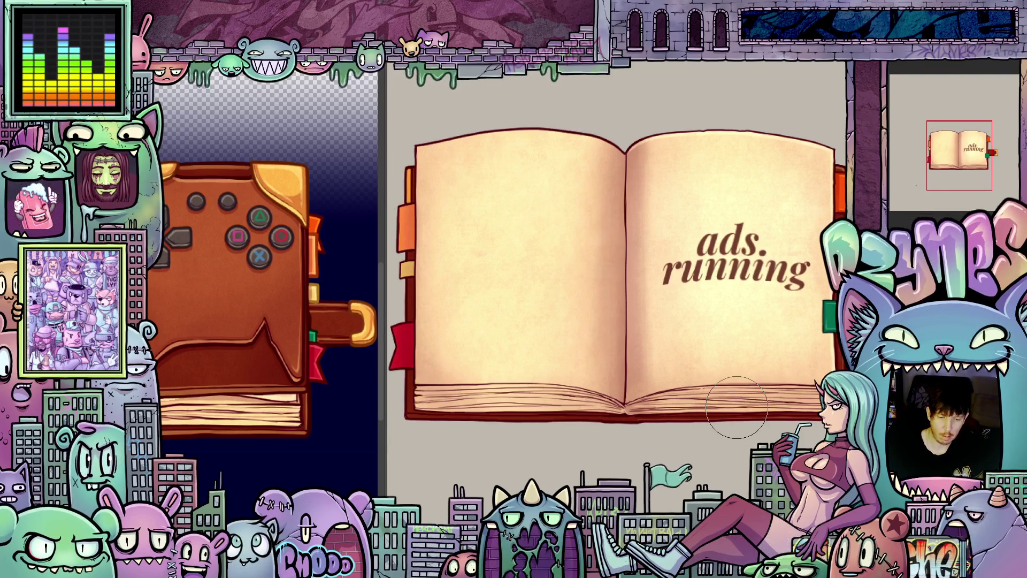
drag(737, 407, 699, 402)
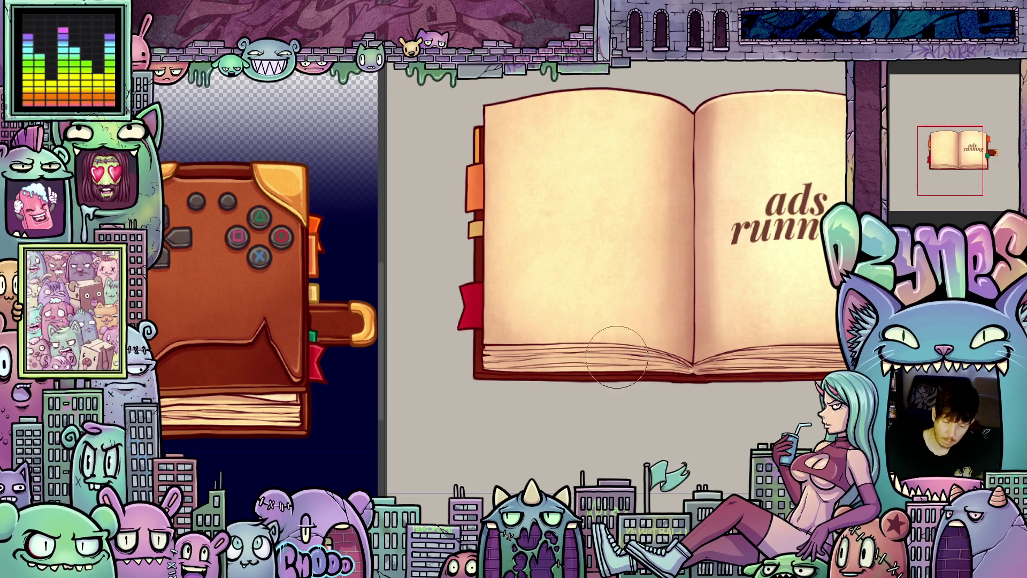
drag(681, 303, 632, 402)
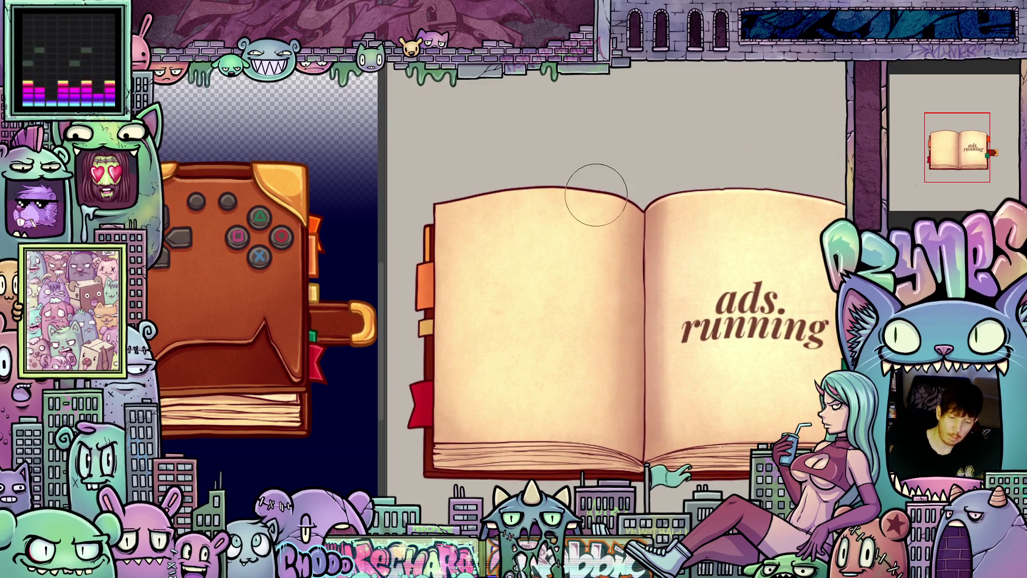
mouse_move(724, 293)
mouse_down()
mouse_move(684, 239)
mouse_move(695, 260)
mouse_move(732, 256)
mouse_up()
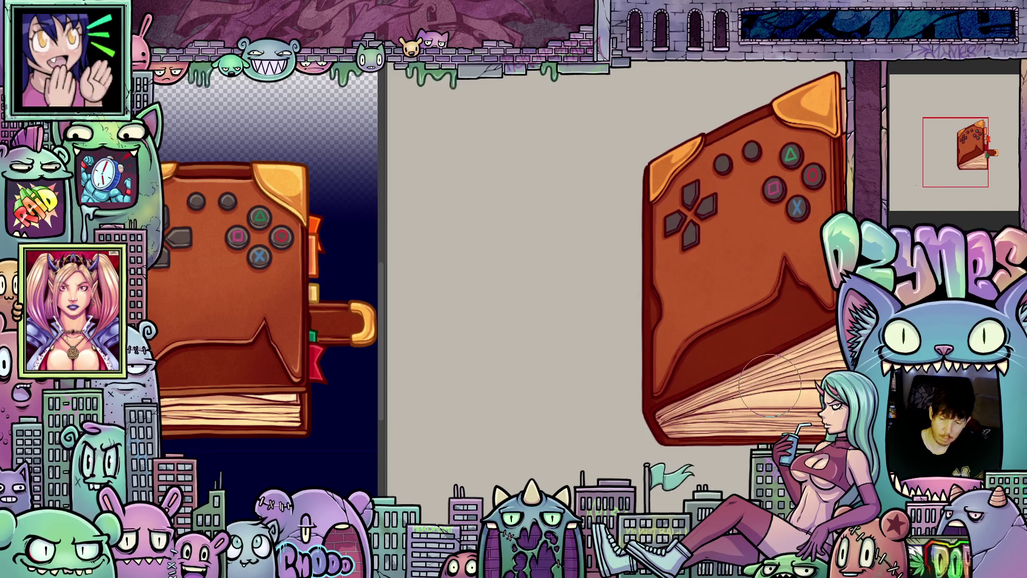
- Zoom out, reposition and recentre the book, and zoom back in
scroll(696, 393, down, 2)
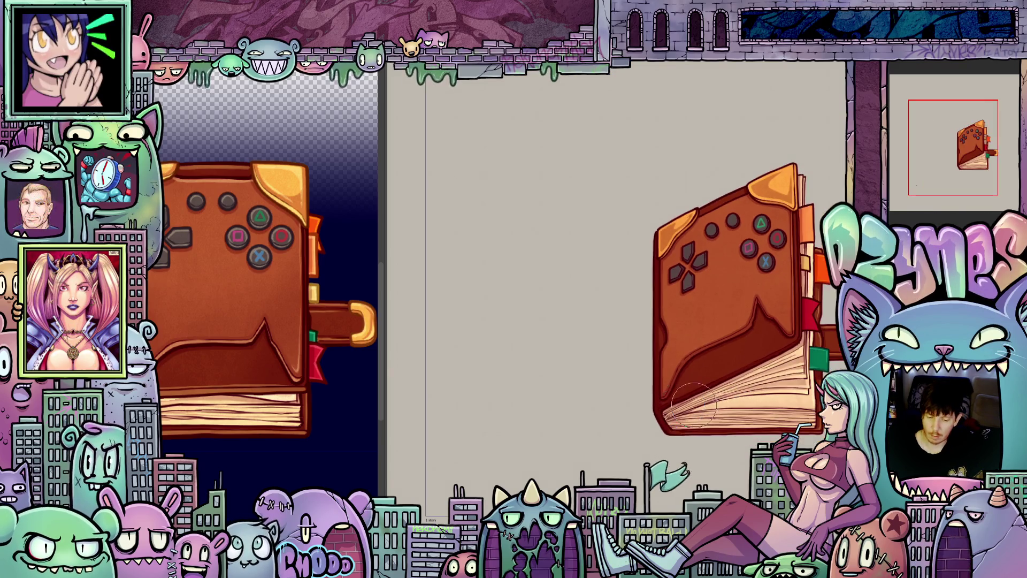
drag(754, 381, 731, 351)
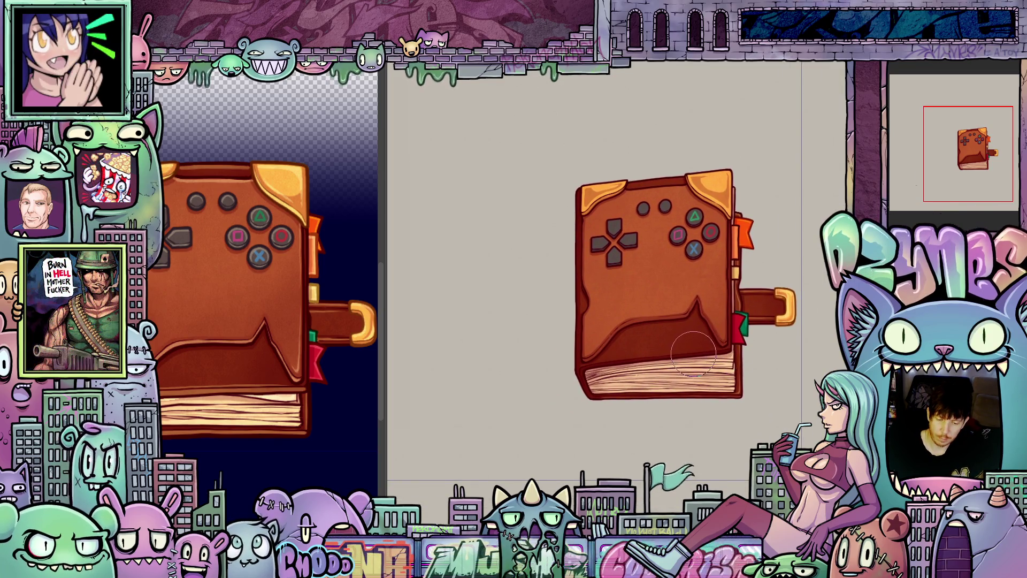
scroll(691, 355, up, 2)
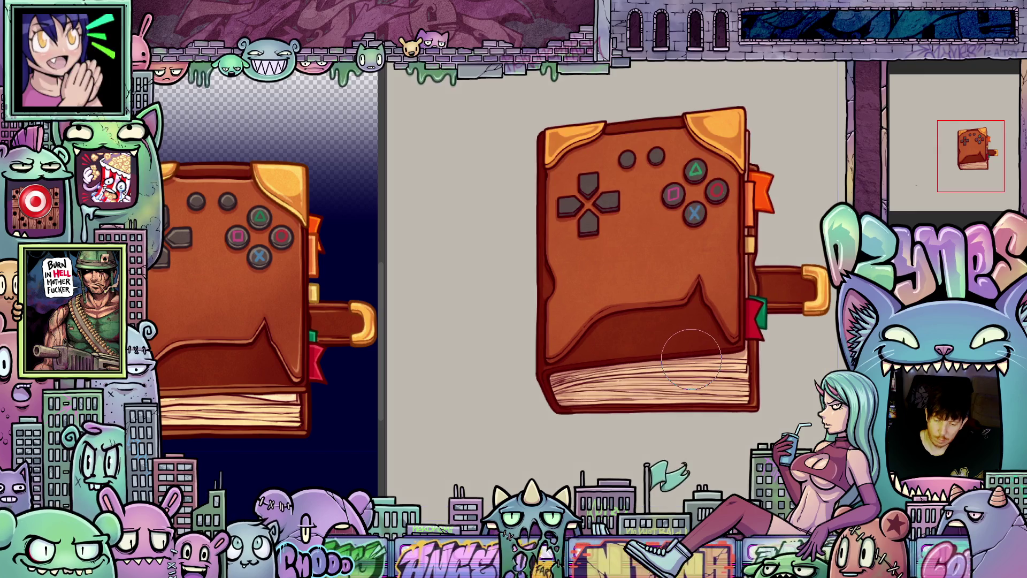
drag(690, 361, 713, 384)
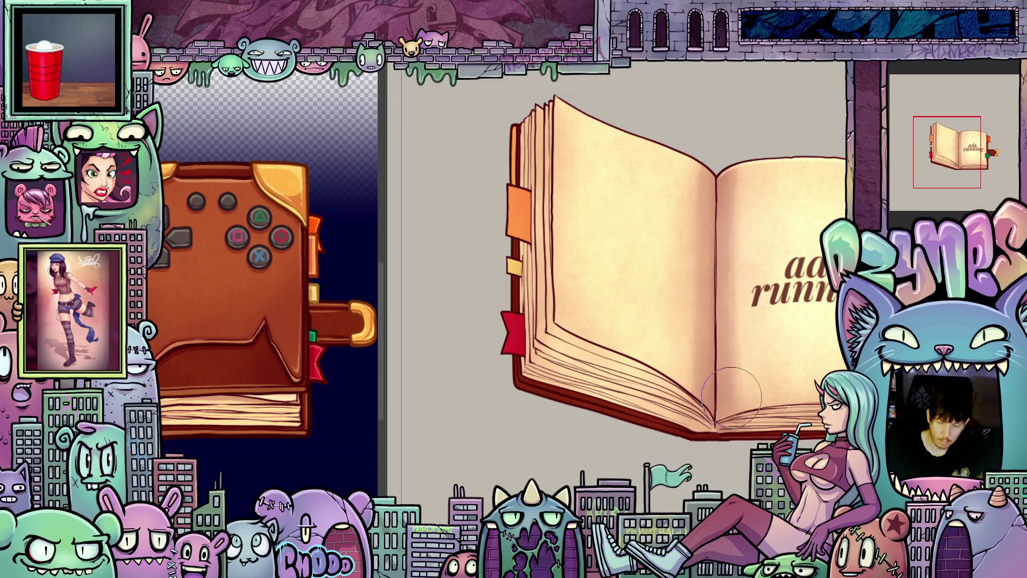
- Zoom in, tilt the canvas, shrink the brush and ink a line along the page edges
scroll(729, 396, up, 1)
scroll(727, 396, up, 1)
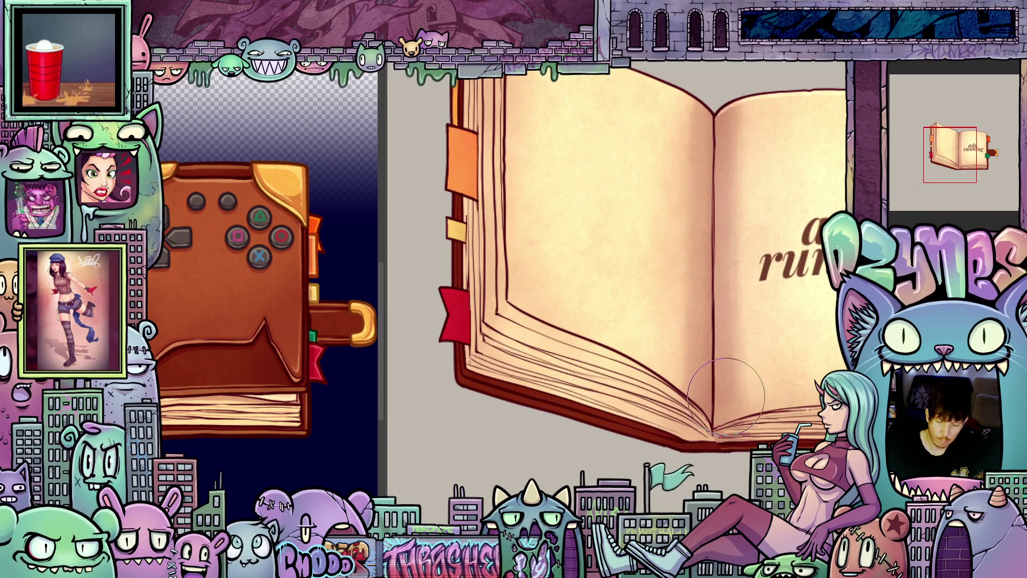
drag(726, 396, 645, 363)
key(bracketleft)
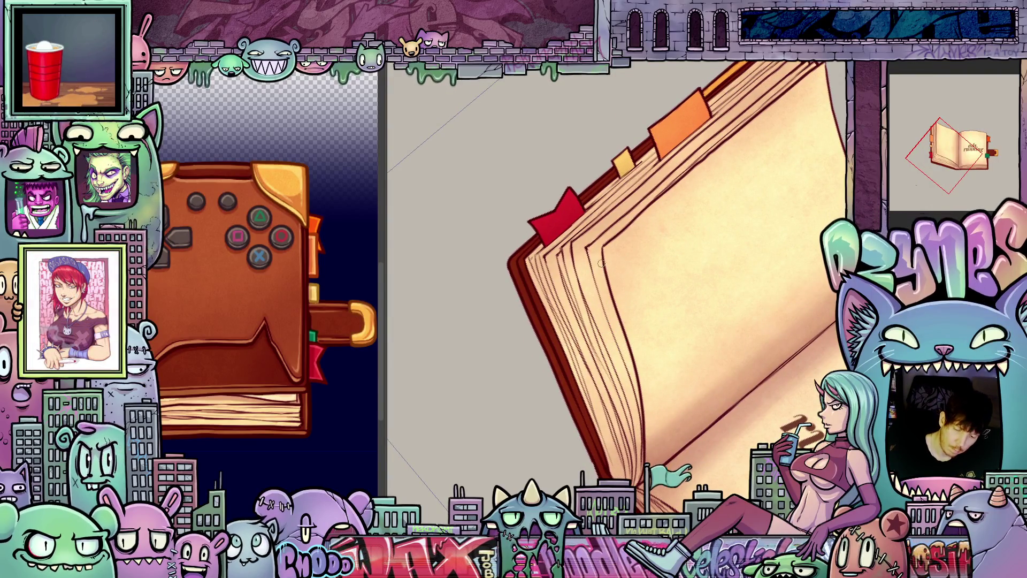
drag(604, 282, 641, 396)
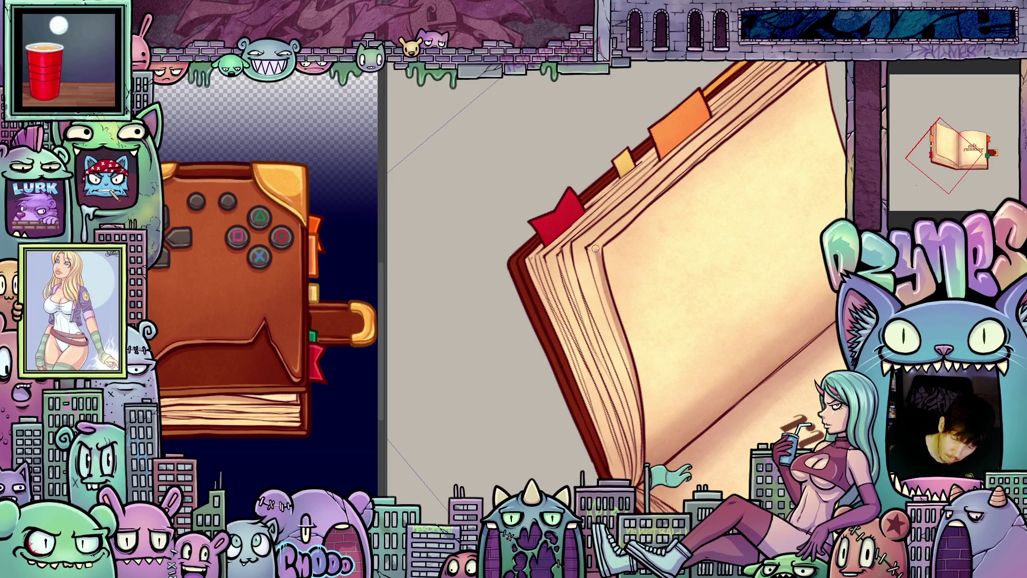
- Rotate the view more upright and flip between neighbouring animation frames to compare
mouse_move(596, 251)
mouse_down()
mouse_move(571, 269)
mouse_move(703, 309)
mouse_move(584, 352)
mouse_up()
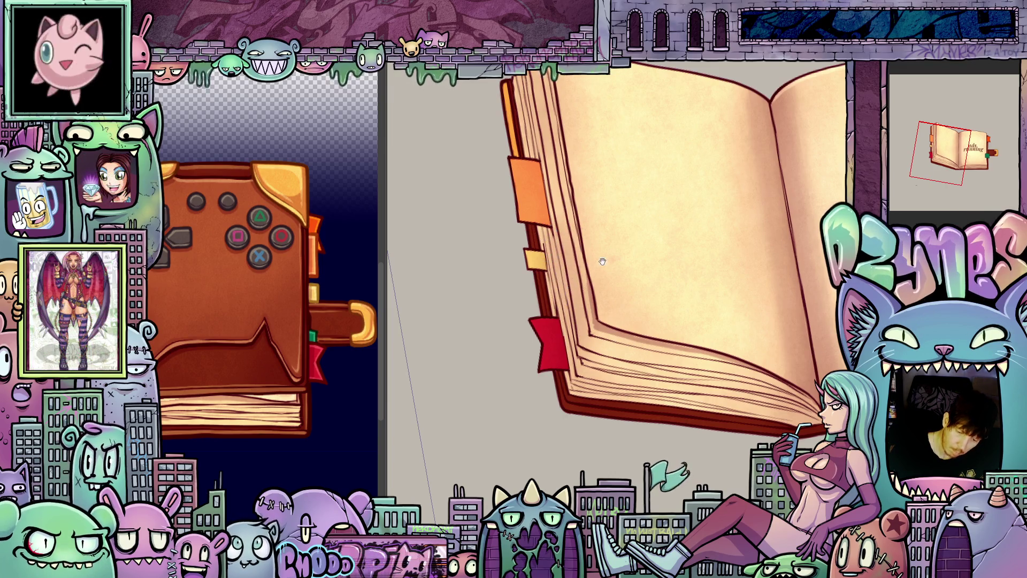
drag(576, 283, 567, 308)
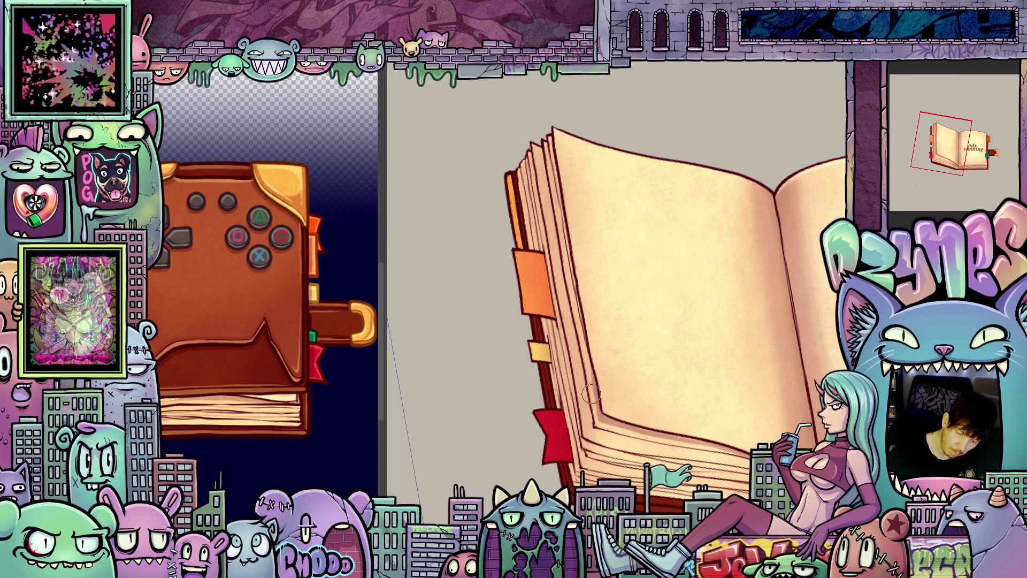
drag(546, 184, 680, 423)
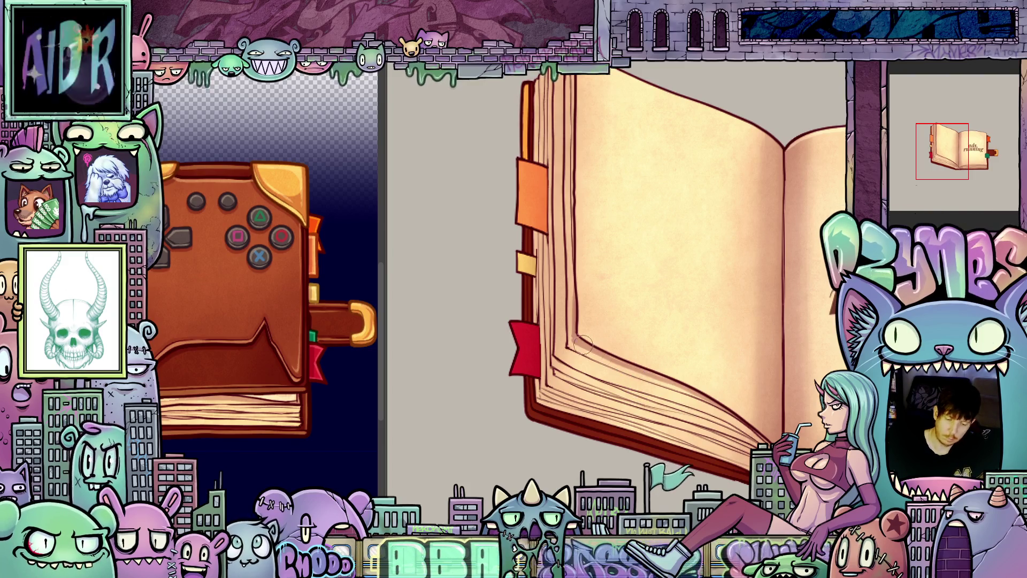
key(ctrl+z)
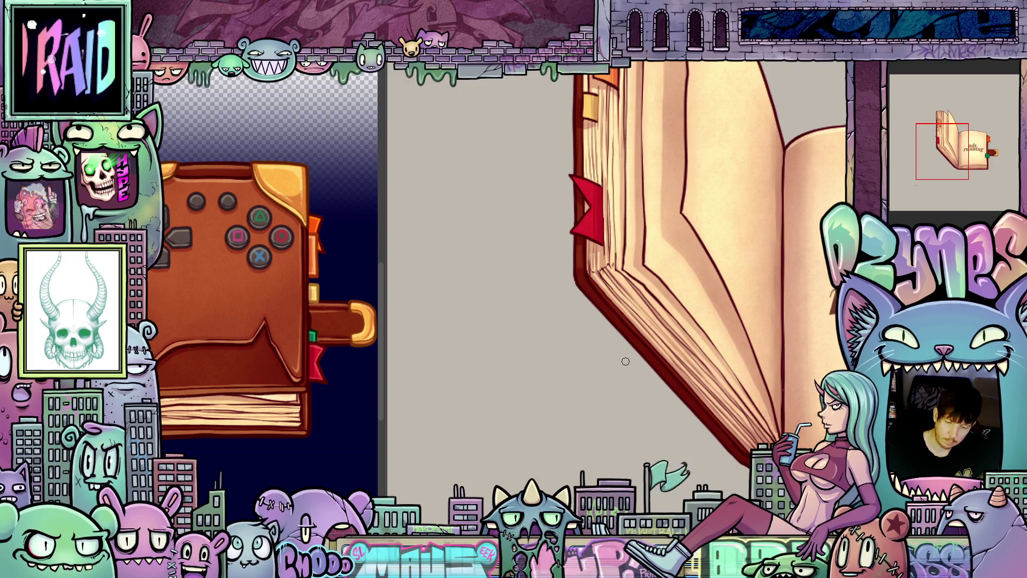
key(ctrl+z)
key(ctrl+z)
key(ctrl+shift+z)
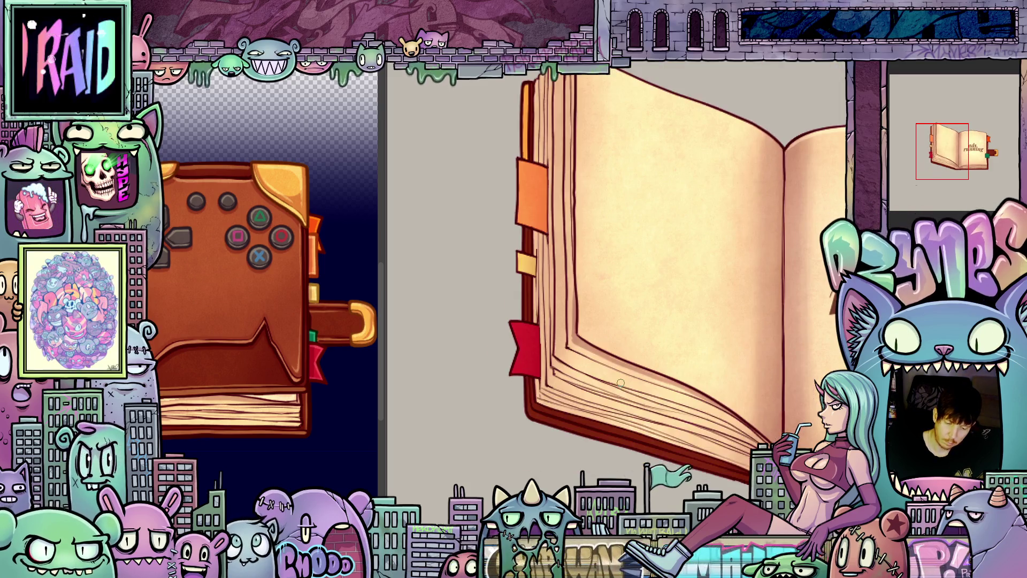
- Zoom in and pan to frame the book's right page and its text
drag(611, 421, 570, 391)
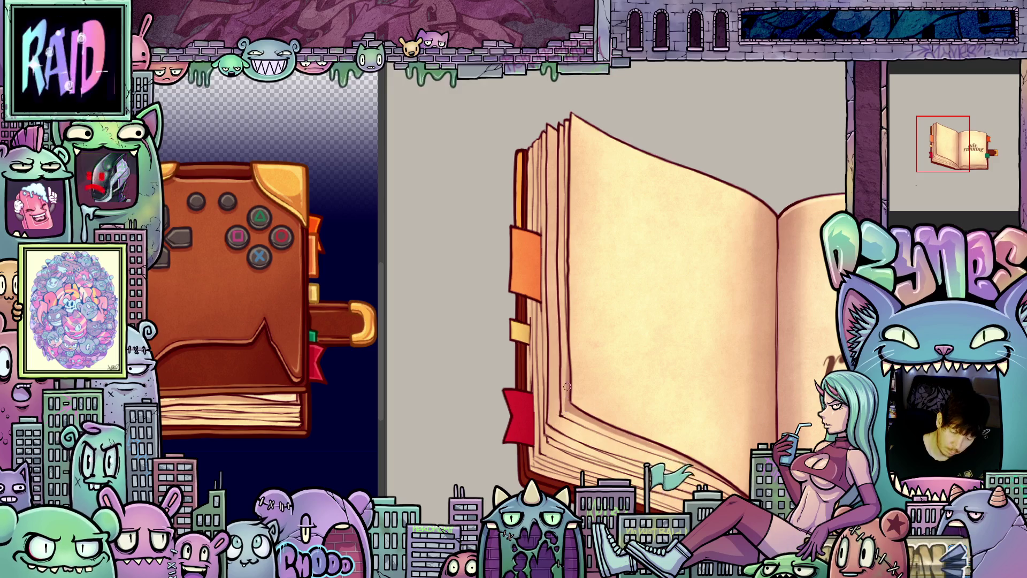
scroll(566, 385, up, 3)
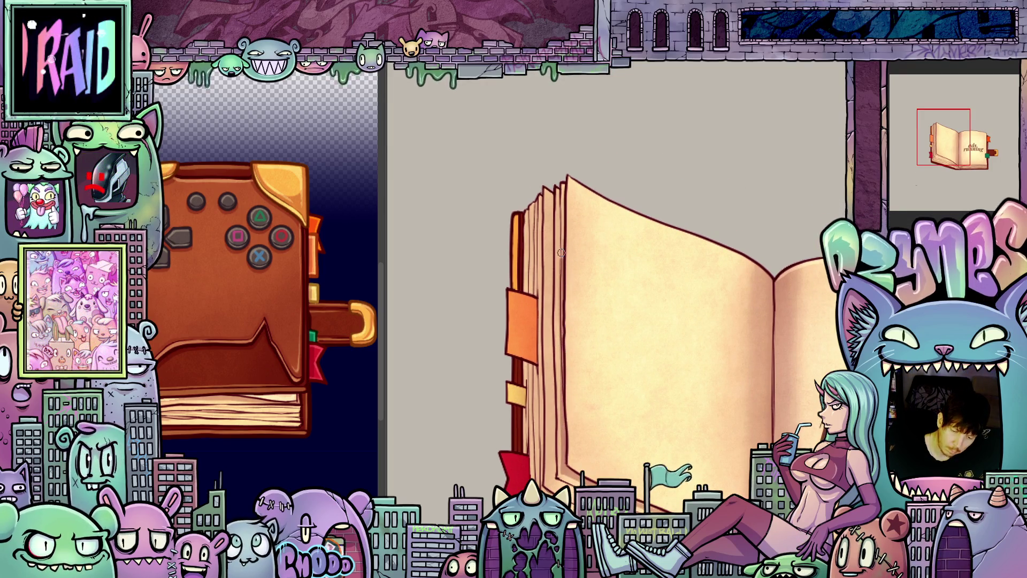
drag(563, 186, 701, 365)
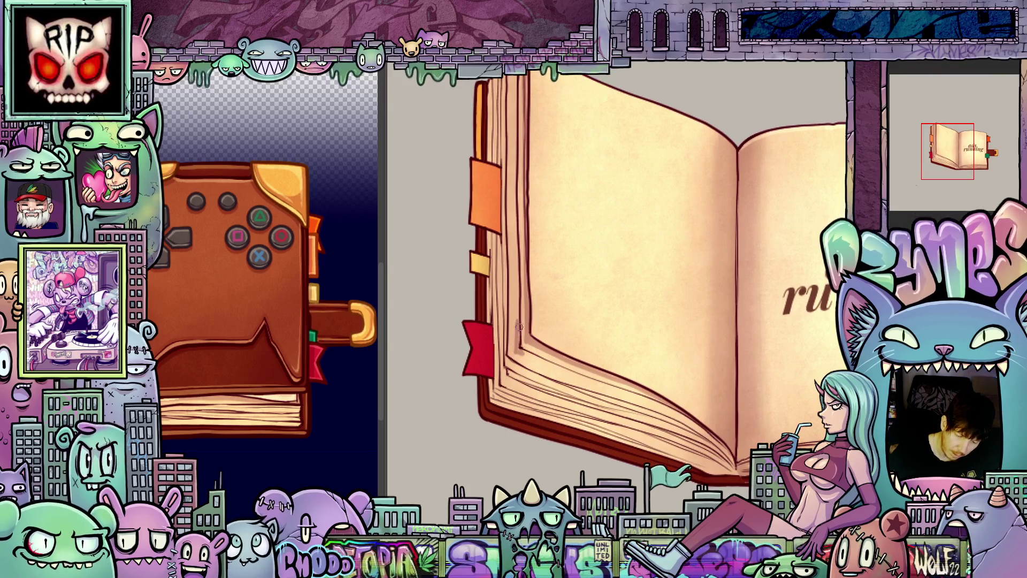
scroll(523, 353, up, 4)
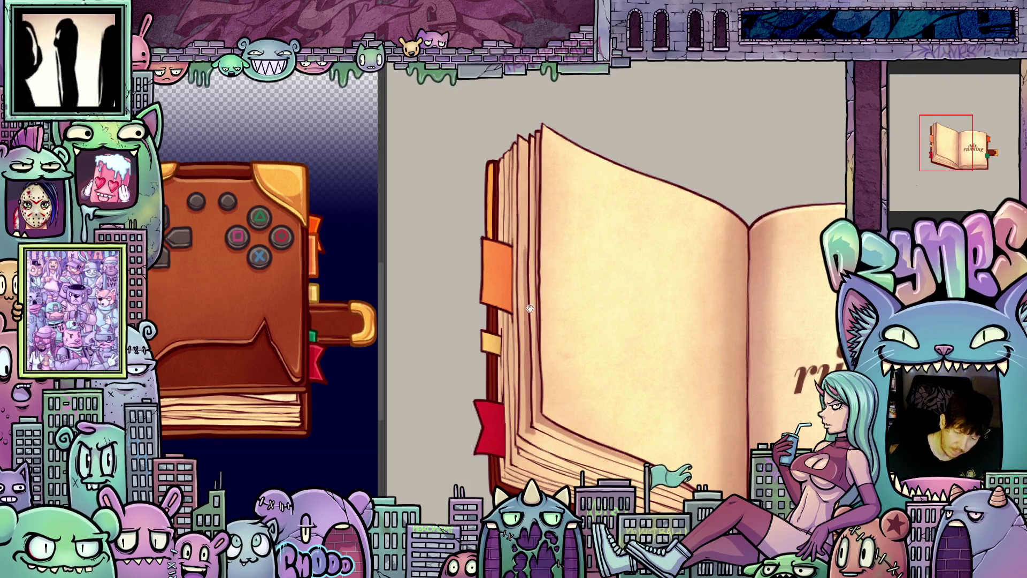
drag(530, 308, 533, 354)
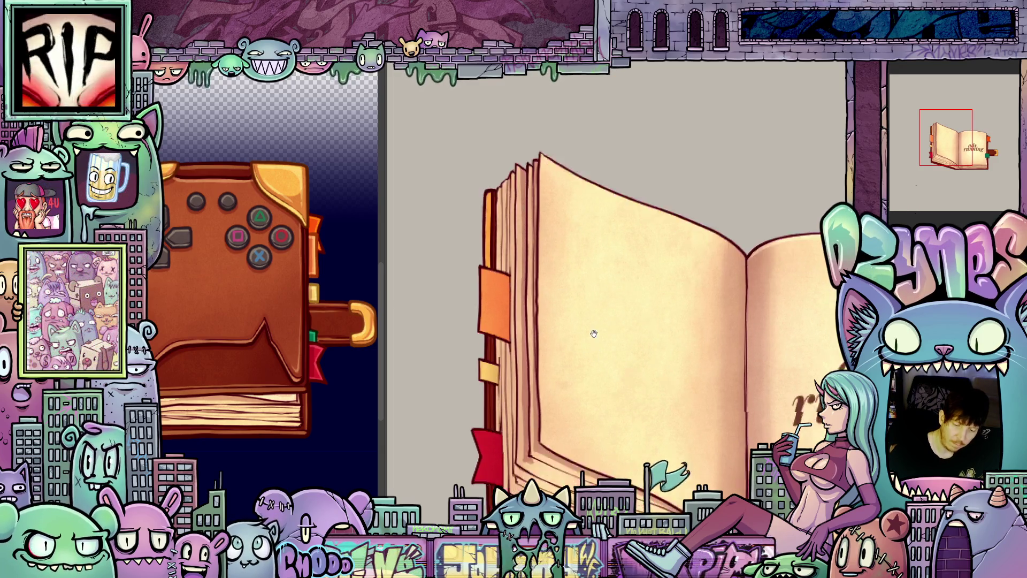
mouse_move(556, 281)
mouse_down()
mouse_move(592, 333)
mouse_move(577, 388)
mouse_move(503, 278)
mouse_up()
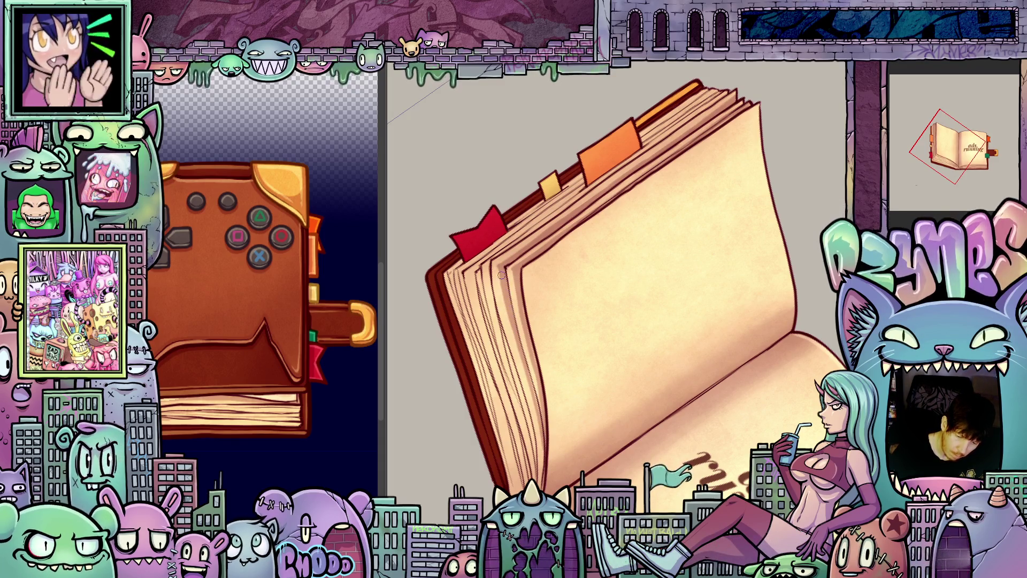
- Rotate the view to inspect the fanned-page open book, straighten it right of centre, and save the artwork
scroll(570, 430, up, 2)
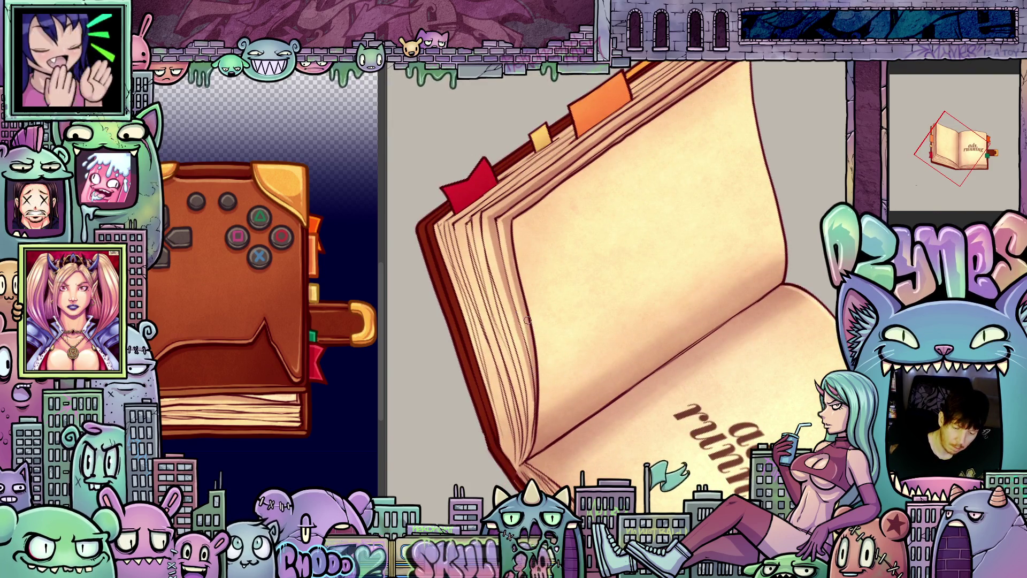
scroll(514, 300, down, 1)
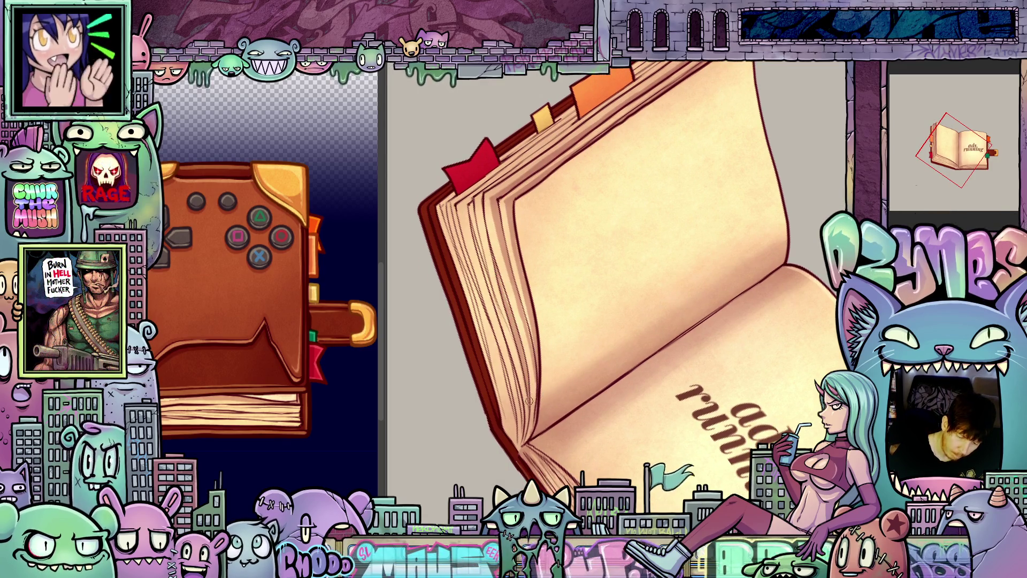
scroll(495, 262, up, 1)
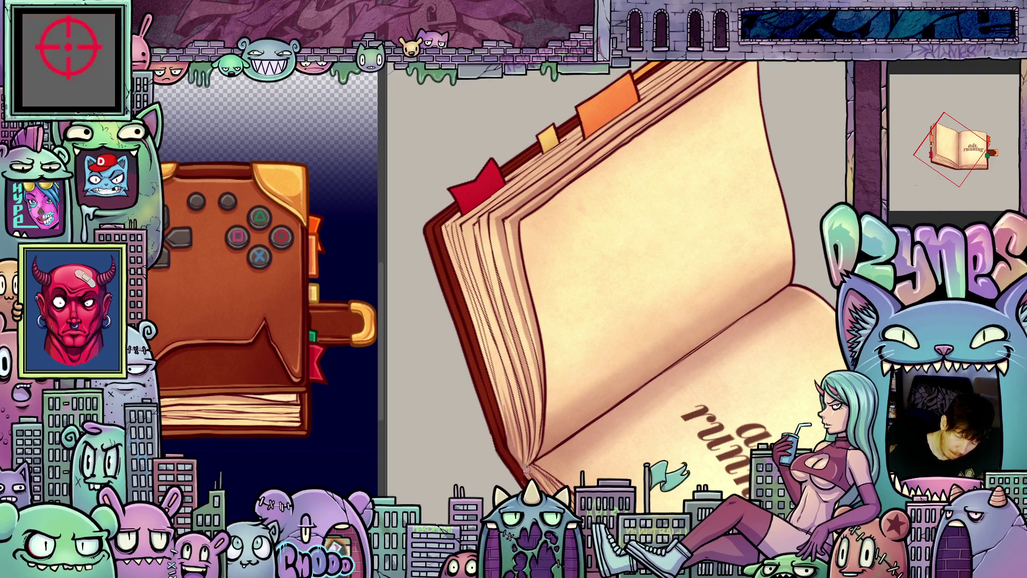
mouse_move(527, 470)
mouse_down()
mouse_move(465, 369)
mouse_move(496, 267)
mouse_up()
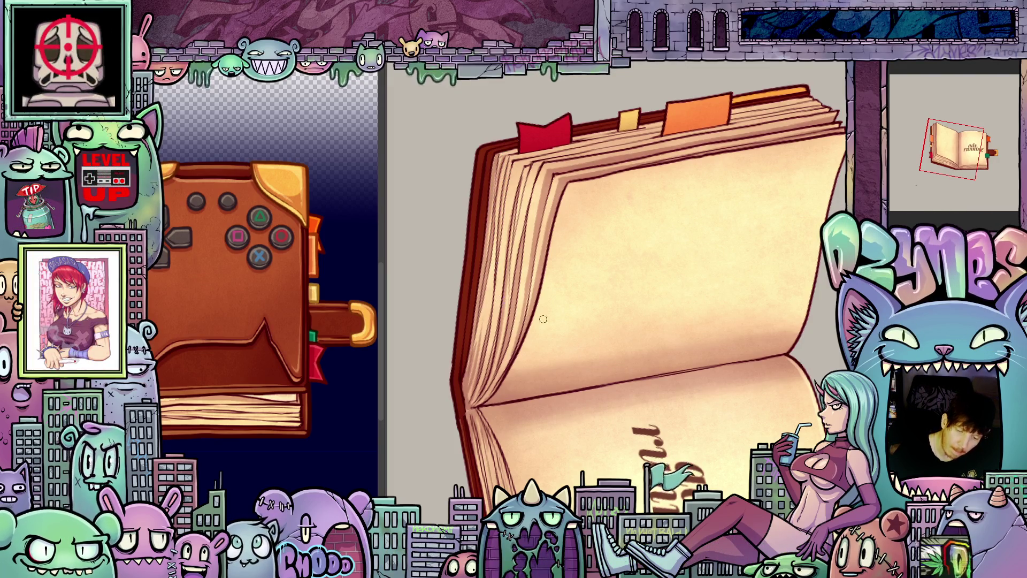
drag(543, 319, 482, 291)
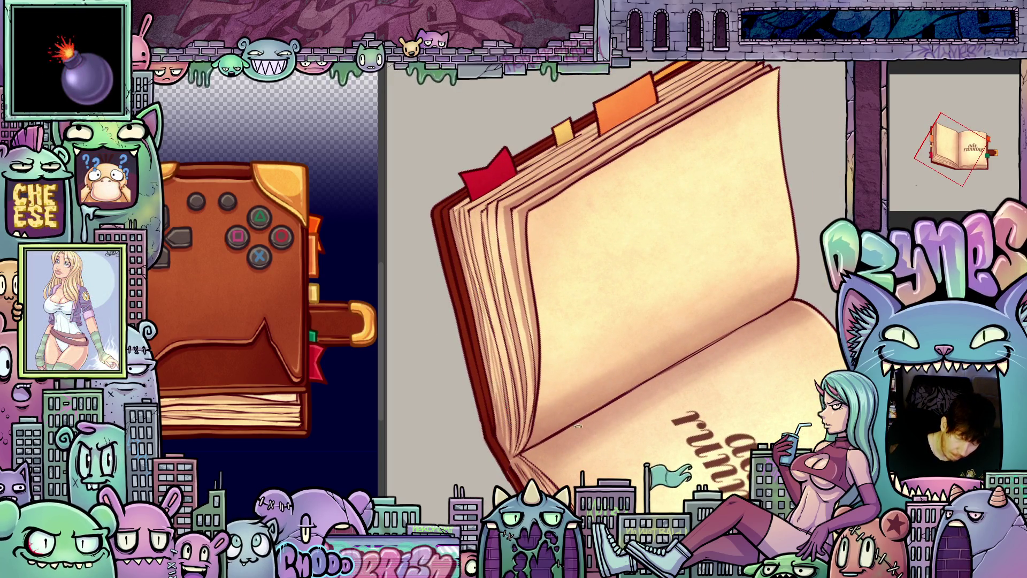
mouse_move(578, 426)
mouse_down()
mouse_move(589, 407)
mouse_move(546, 475)
mouse_move(506, 412)
mouse_up()
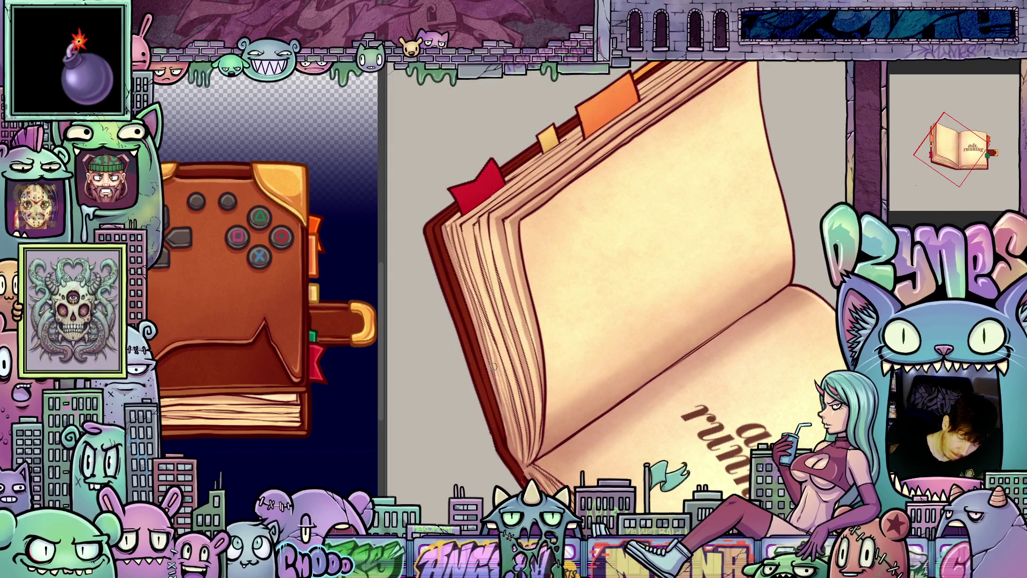
mouse_move(668, 408)
mouse_down()
mouse_move(637, 409)
mouse_move(682, 348)
mouse_move(688, 395)
mouse_move(693, 381)
mouse_up()
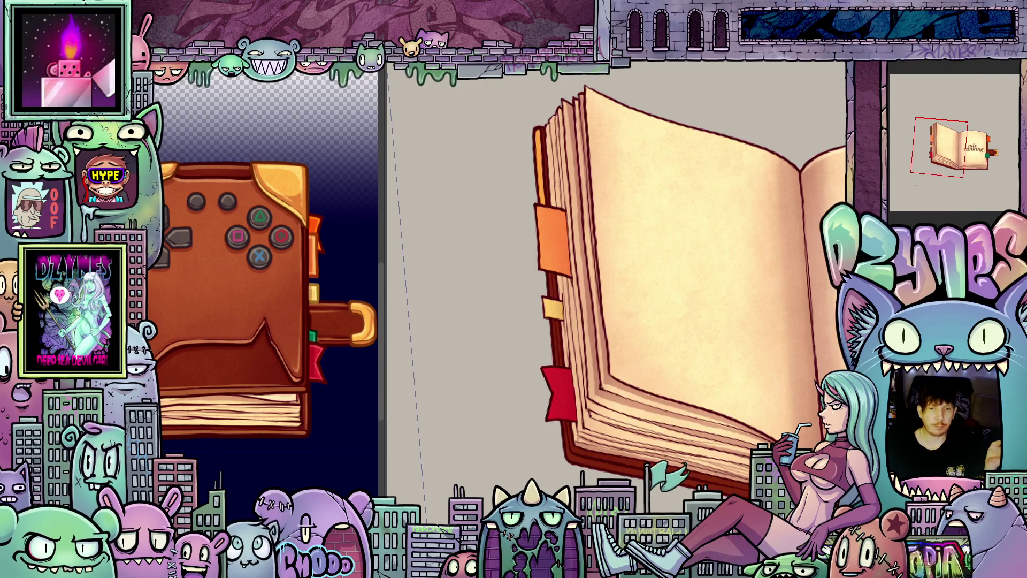
key(ctrl+s)
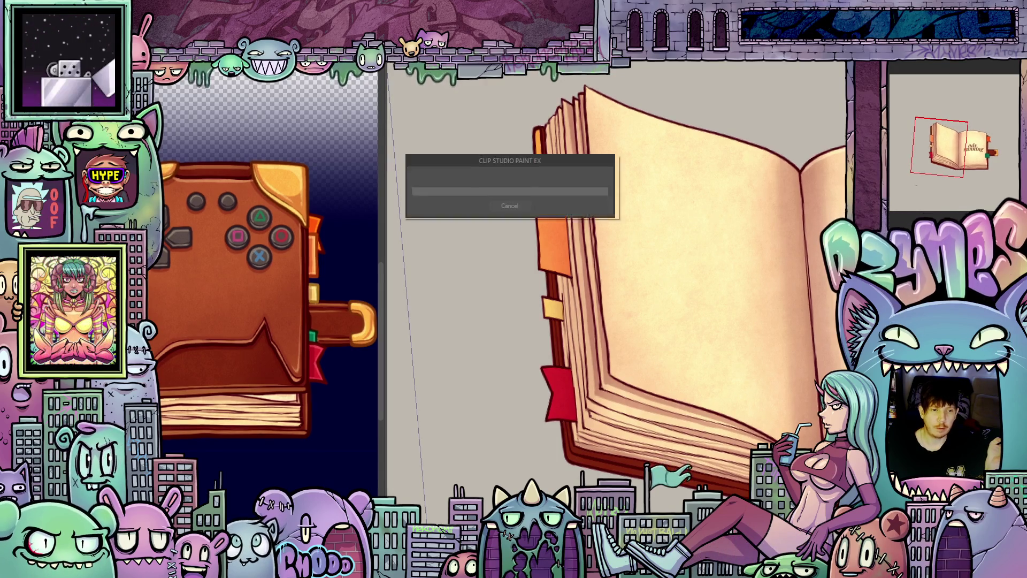
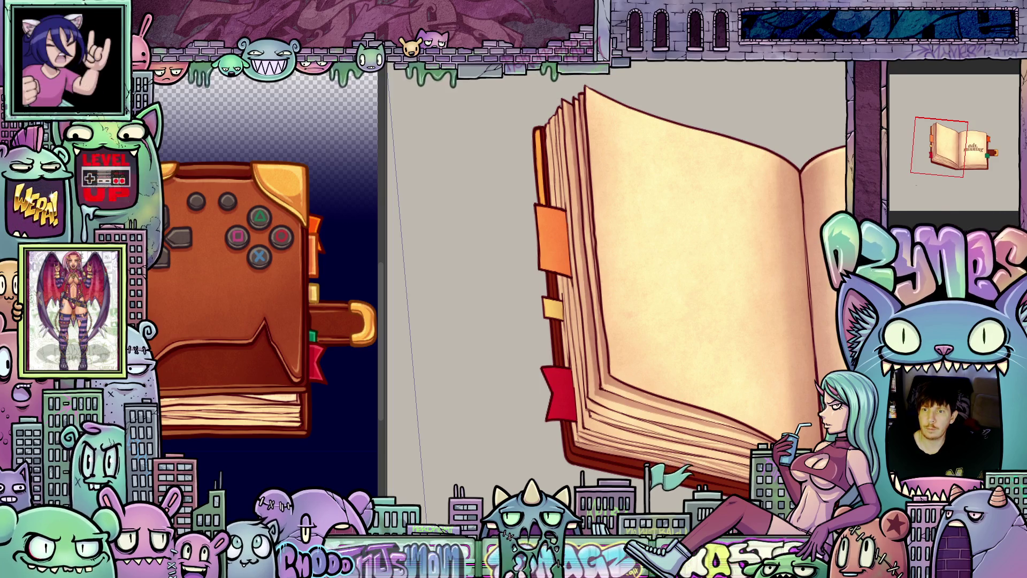
- Draw a stroke across the book's pages, undo the stray brown line, and bring the book into view
scroll(819, 120, down, 3)
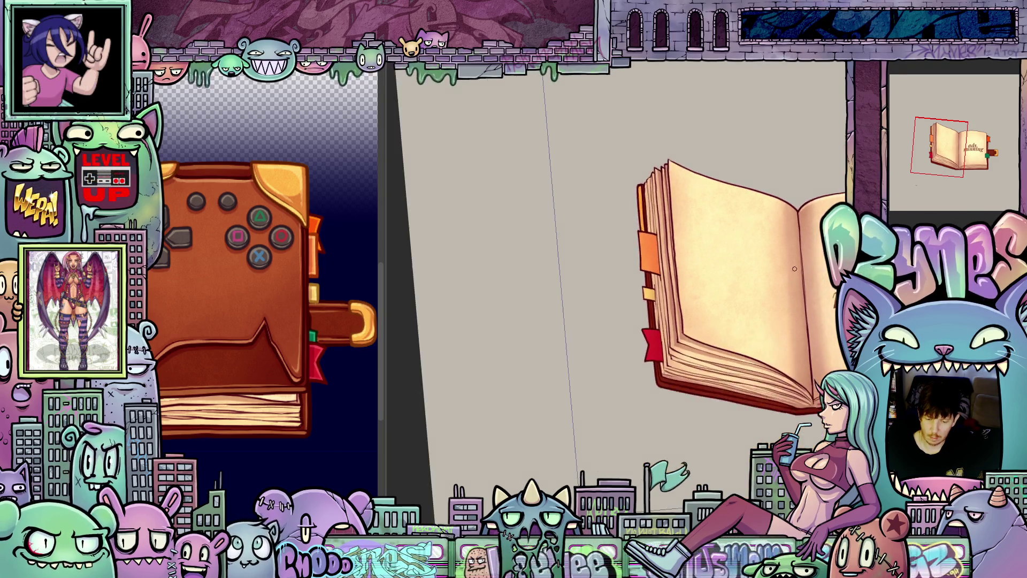
drag(800, 269, 669, 266)
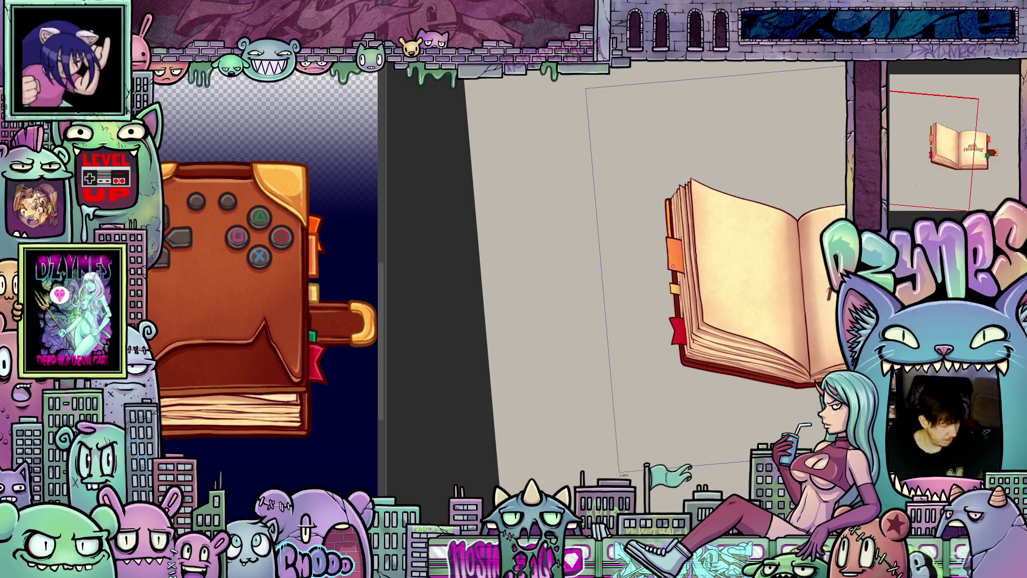
key(ctrl+z)
mouse_move(781, 270)
mouse_down()
mouse_move(597, 272)
mouse_move(648, 246)
mouse_move(736, 303)
mouse_up()
- Zoom and pan until the book and its 'ads. running' page are framed
scroll(691, 287, up, 2)
scroll(690, 287, up, 2)
scroll(737, 304, up, 1)
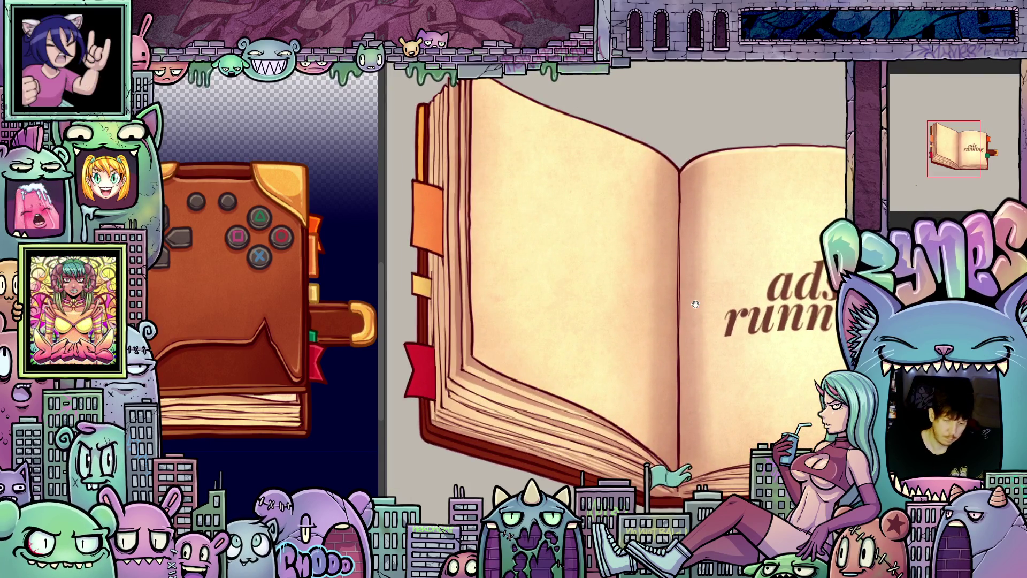
scroll(517, 367, up, 2)
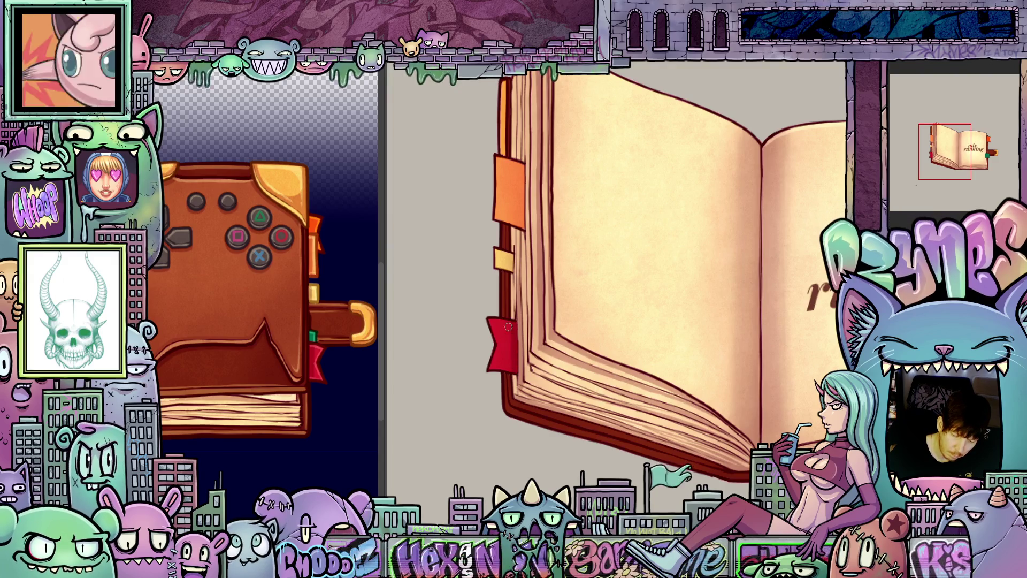
drag(507, 232, 518, 312)
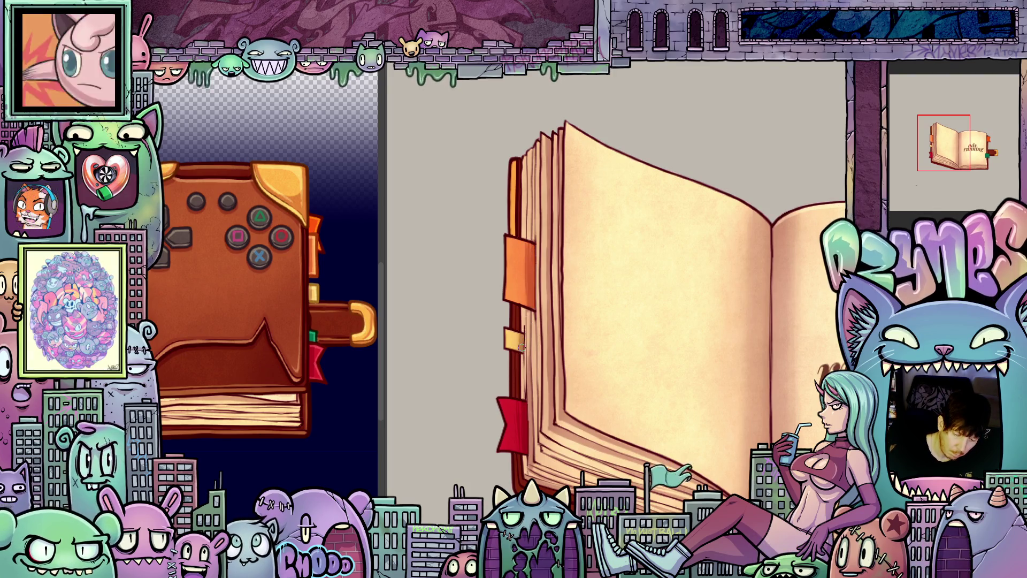
scroll(518, 347, up, 3)
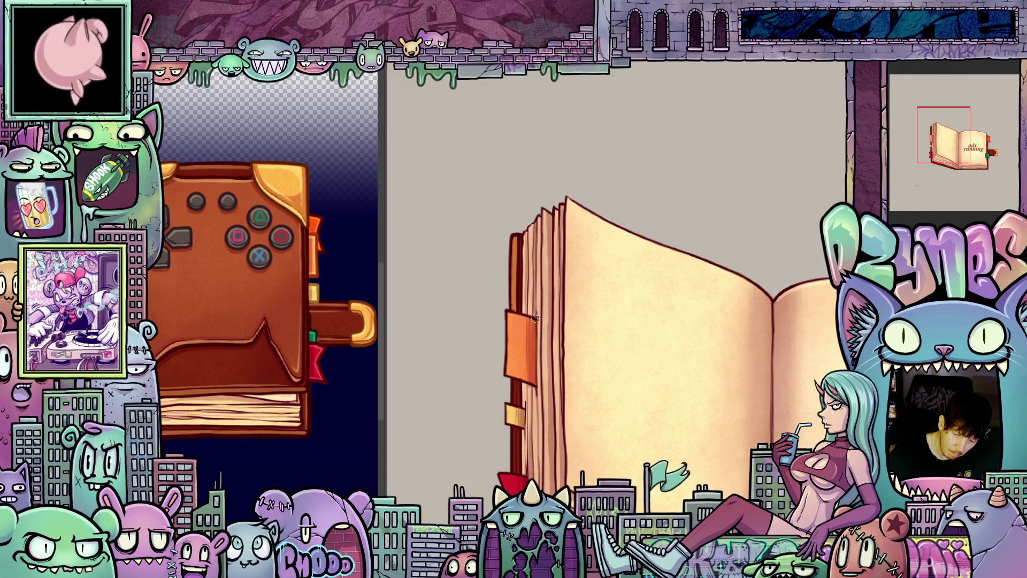
mouse_move(541, 229)
mouse_down()
mouse_move(622, 362)
mouse_move(667, 247)
mouse_up()
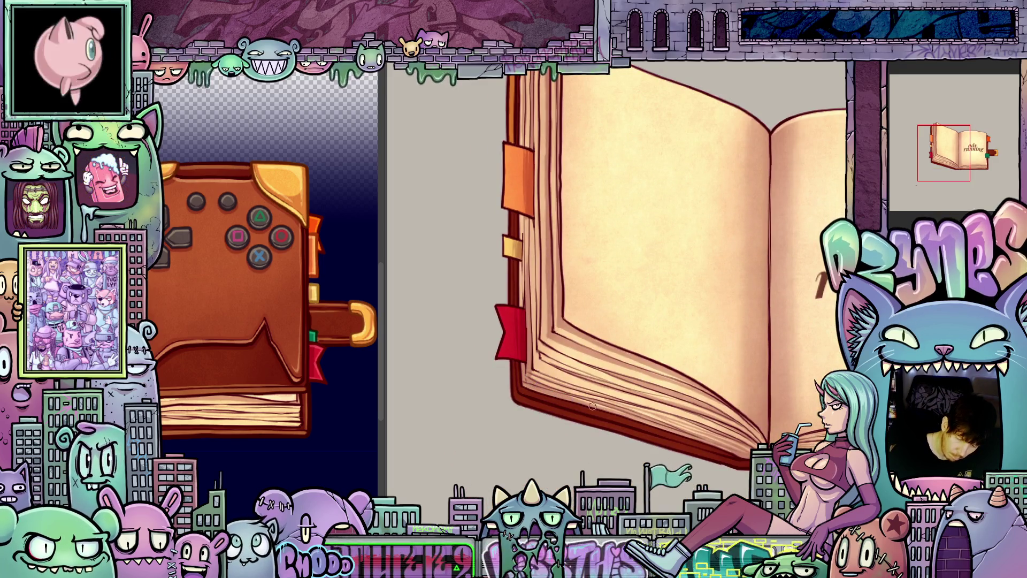
drag(592, 406, 475, 375)
drag(711, 404, 640, 418)
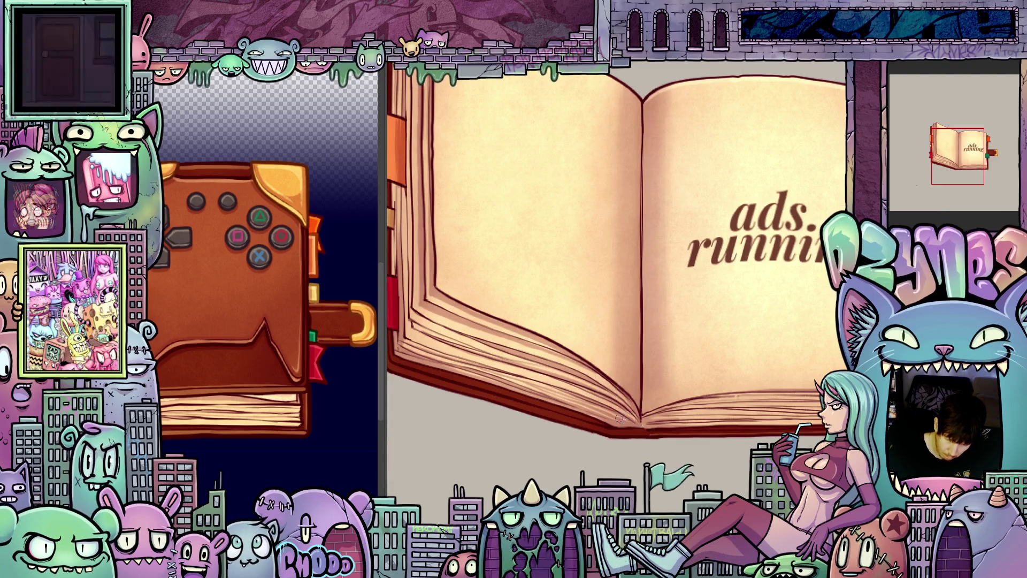
scroll(632, 391, down, 3)
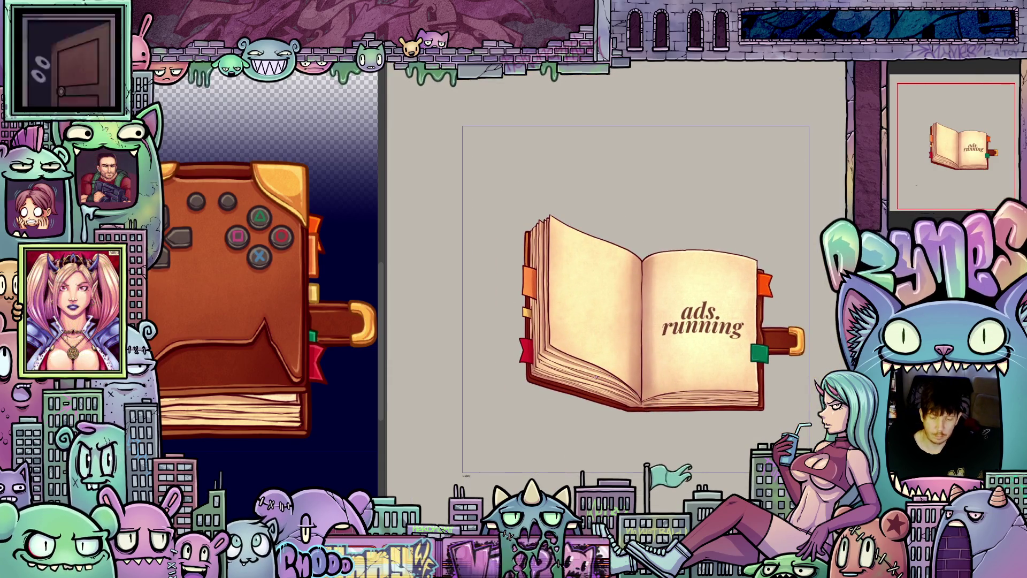
scroll(595, 376, up, 2)
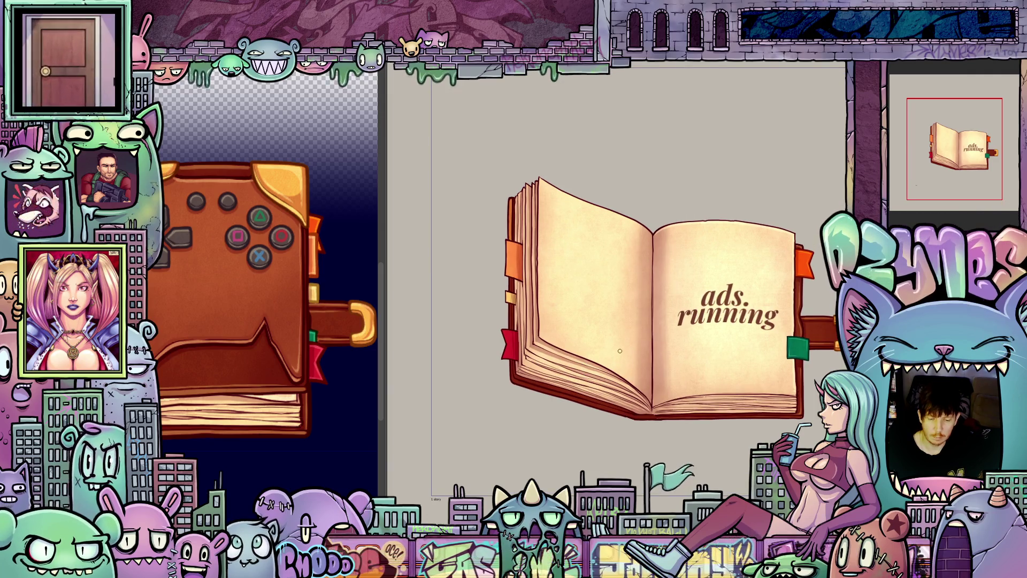
- Move to the flat-left-page frame, zoom in, and tilt the view counterclockwise
key(ctrl+z)
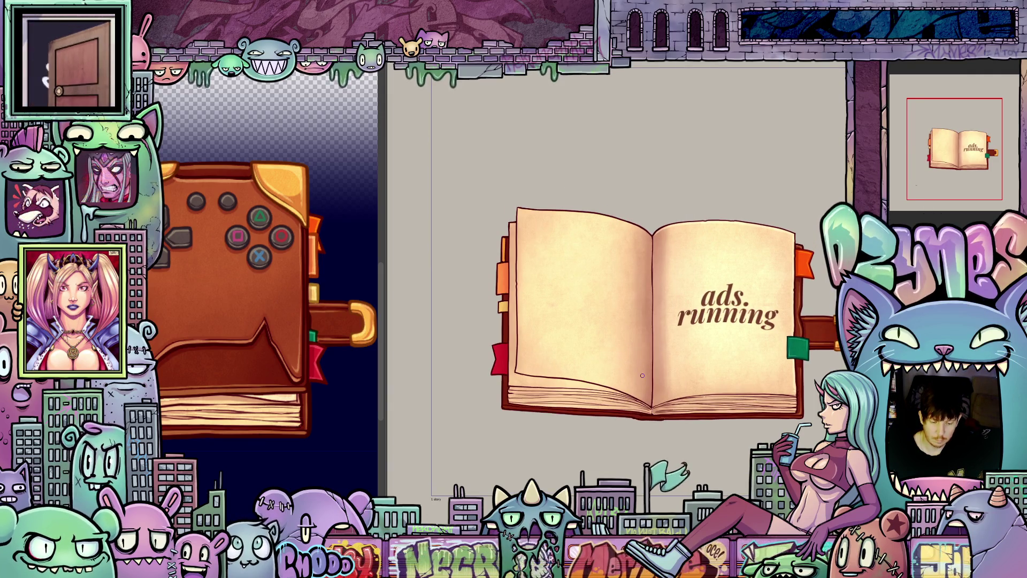
scroll(651, 375, up, 3)
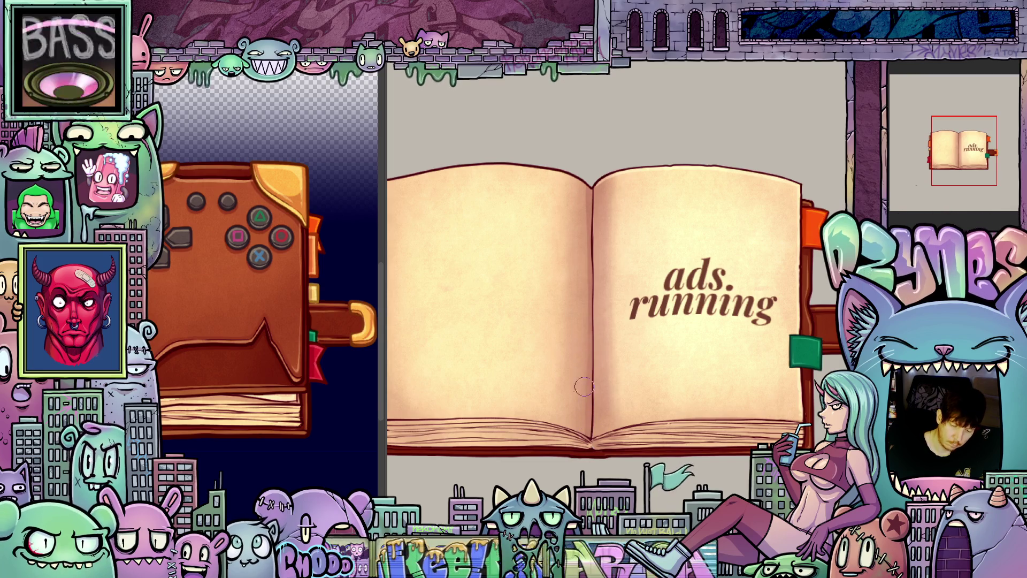
mouse_move(573, 474)
mouse_down()
mouse_move(656, 421)
mouse_move(661, 367)
mouse_up()
scroll(585, 357, up, 1)
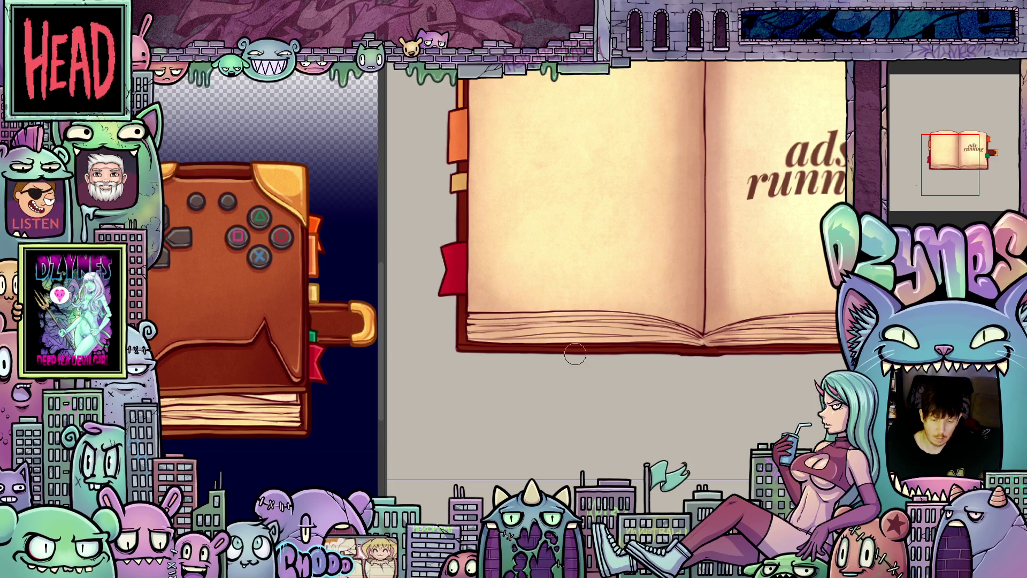
scroll(575, 353, up, 2)
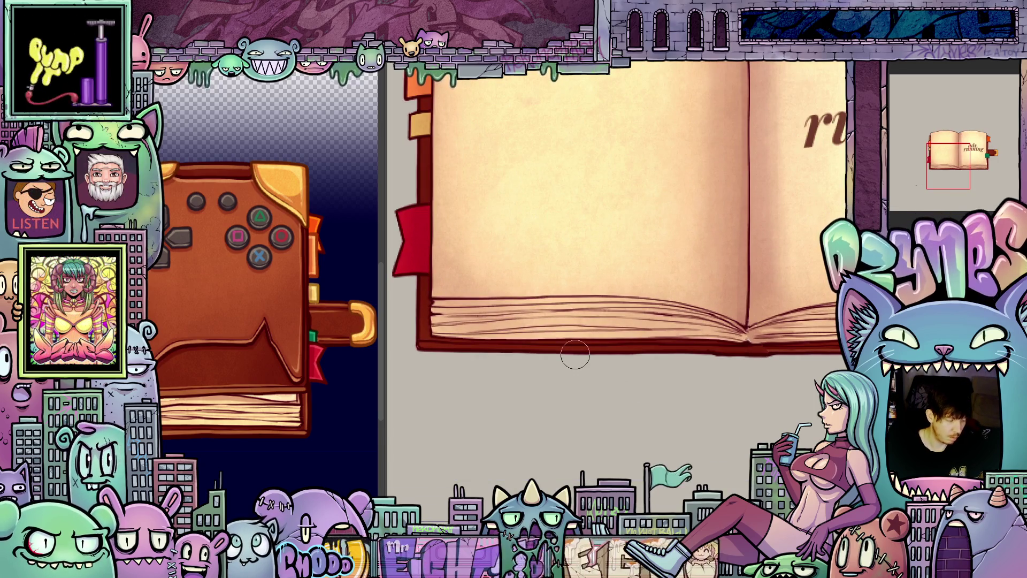
mouse_move(575, 353)
mouse_down()
mouse_move(637, 348)
mouse_move(688, 299)
mouse_up()
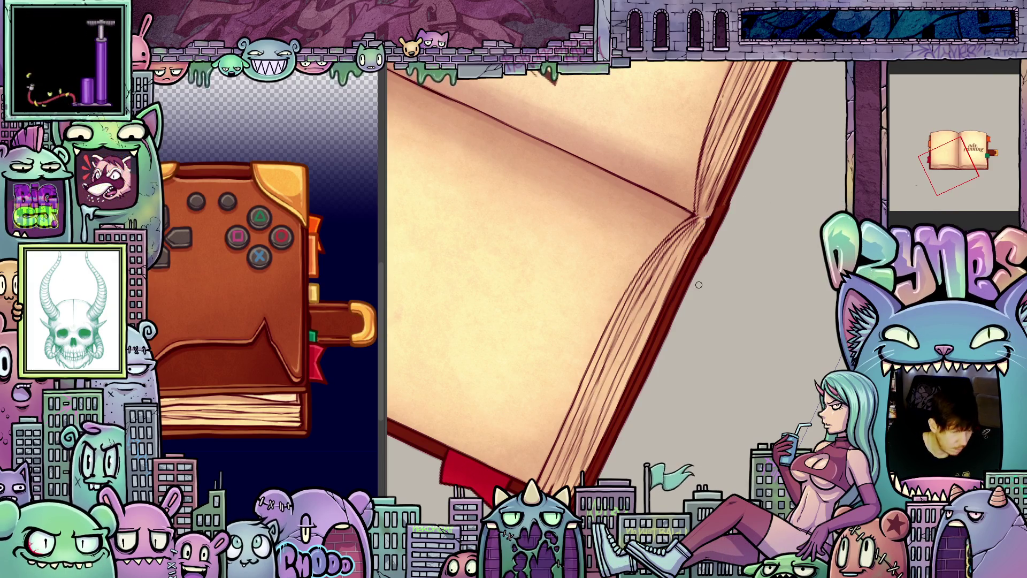
- Ink a darker line along the turning page's outer edge
drag(696, 273, 729, 325)
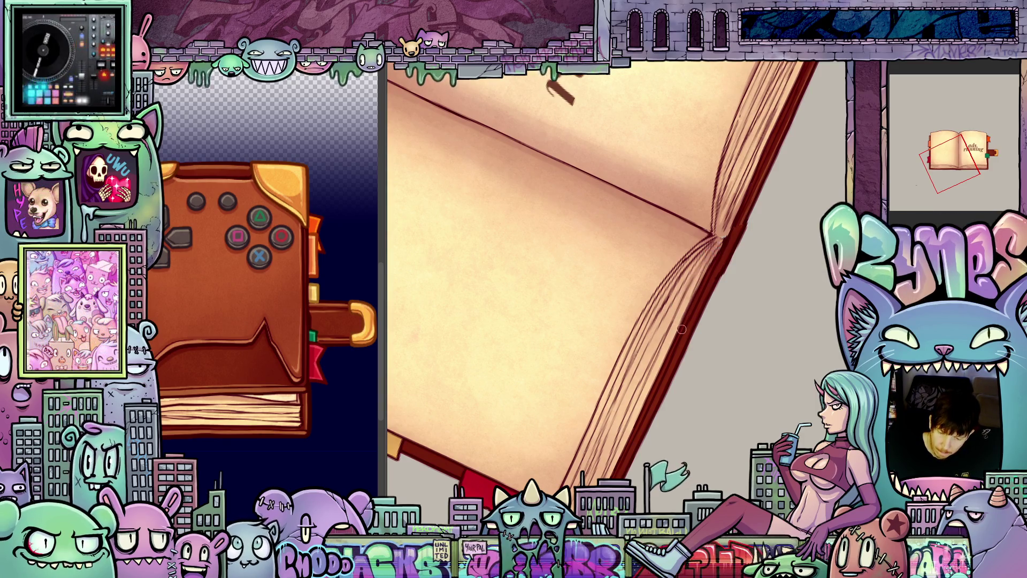
drag(681, 329, 669, 317)
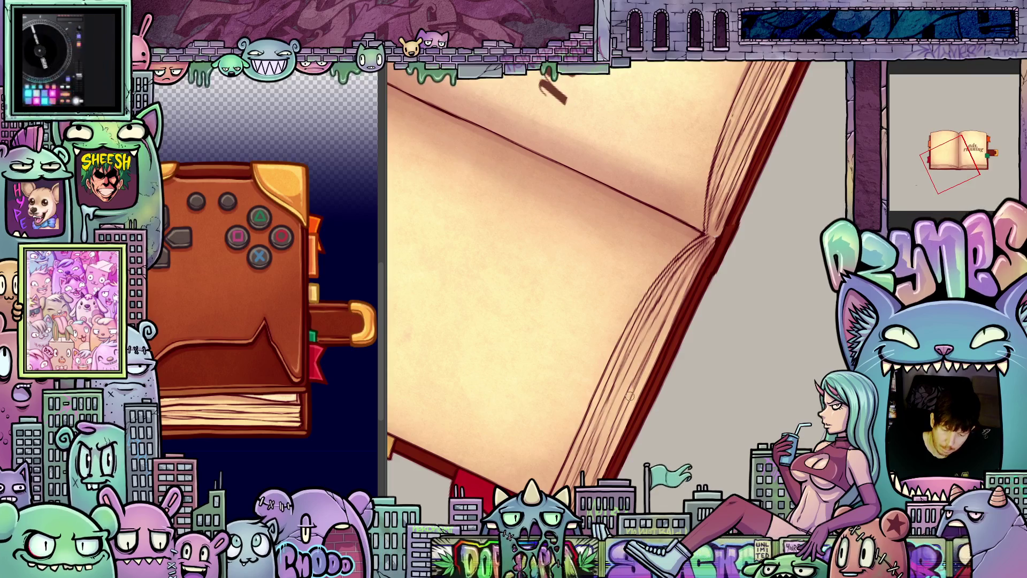
drag(622, 446, 666, 323)
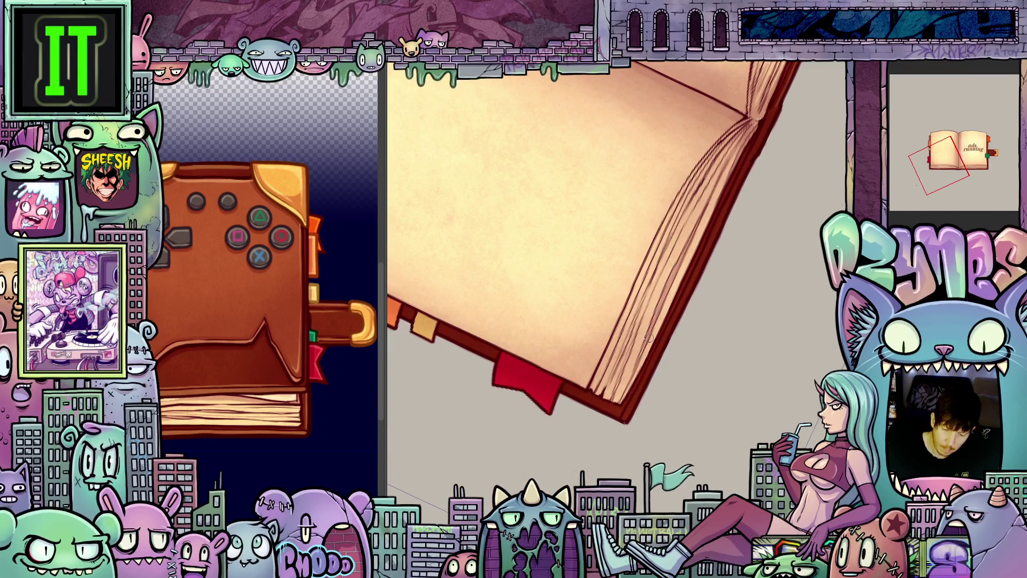
drag(649, 347, 703, 227)
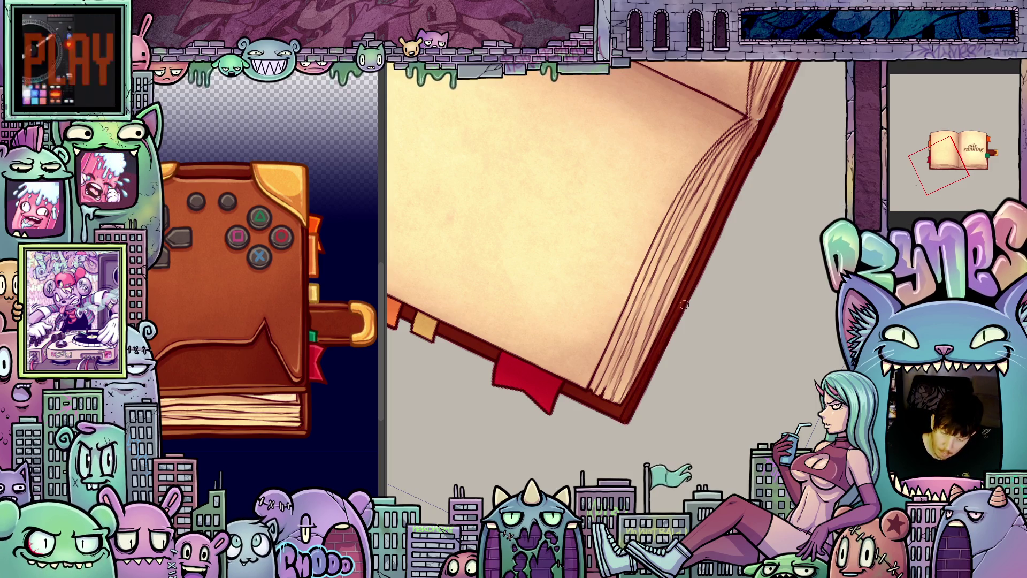
- Rotate and pan down along the page, then reset to an upright full view of the book
drag(702, 286, 669, 363)
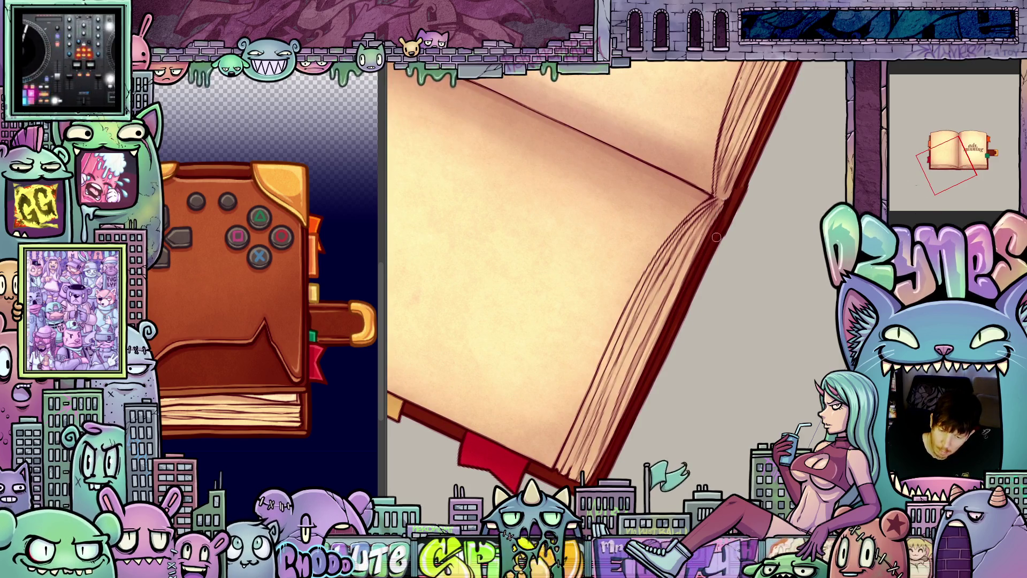
drag(703, 301, 599, 334)
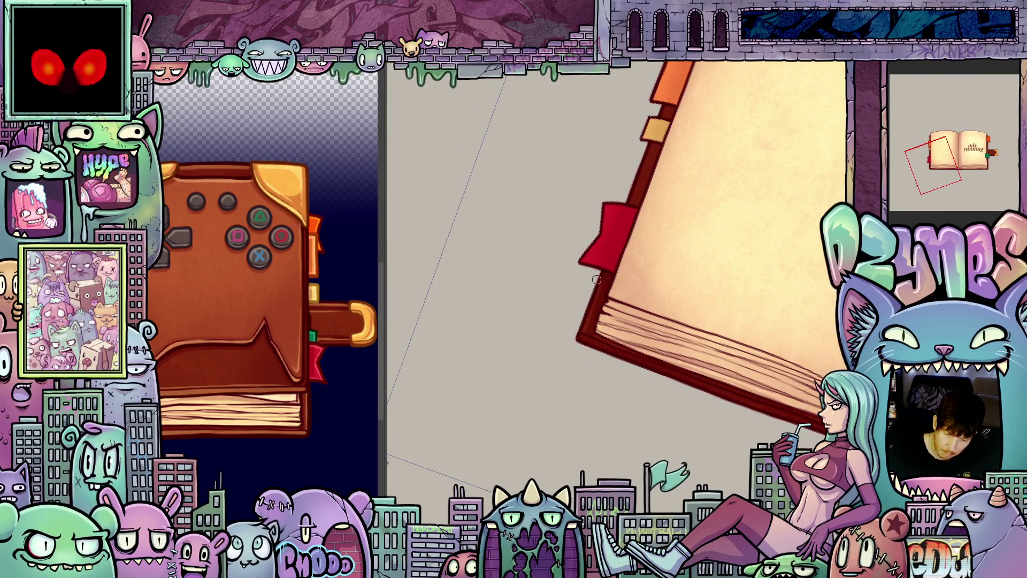
drag(604, 276, 611, 321)
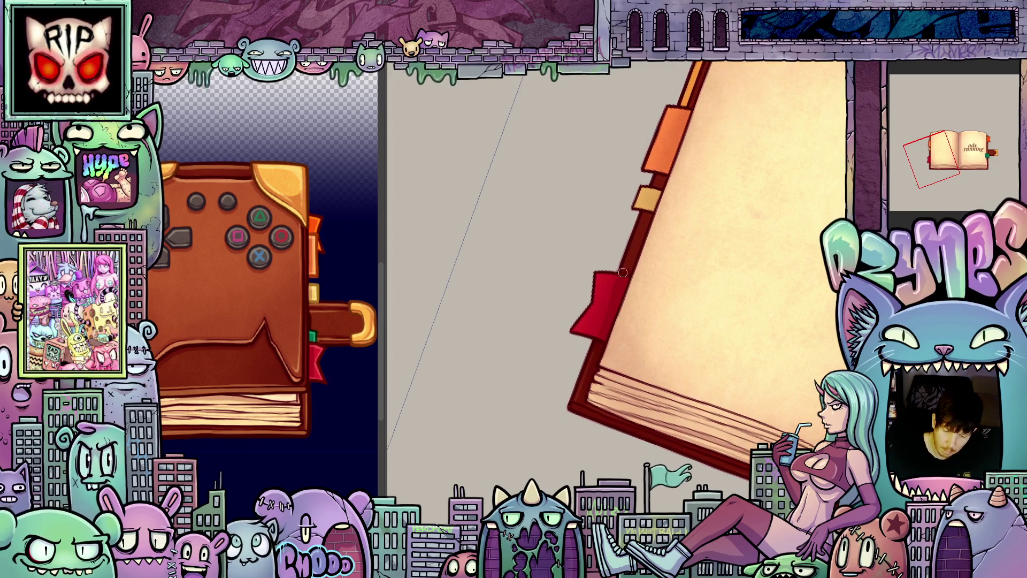
drag(599, 313, 586, 342)
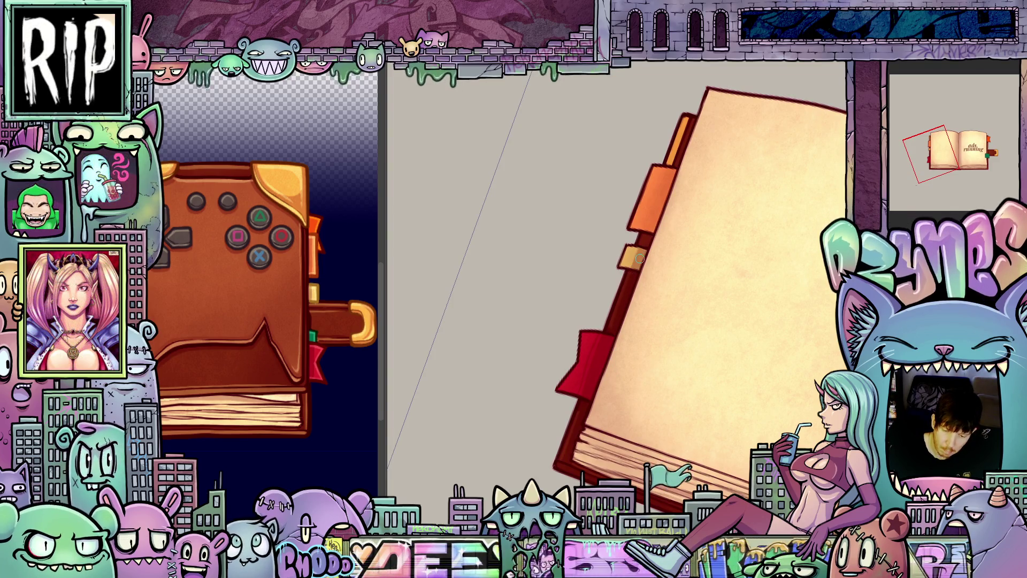
drag(641, 294, 614, 372)
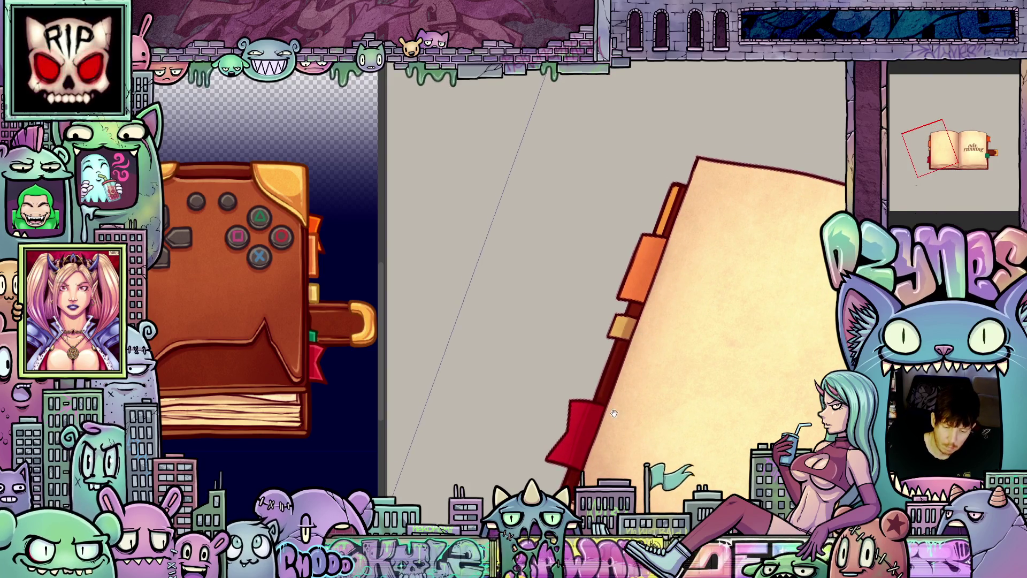
drag(614, 414, 590, 398)
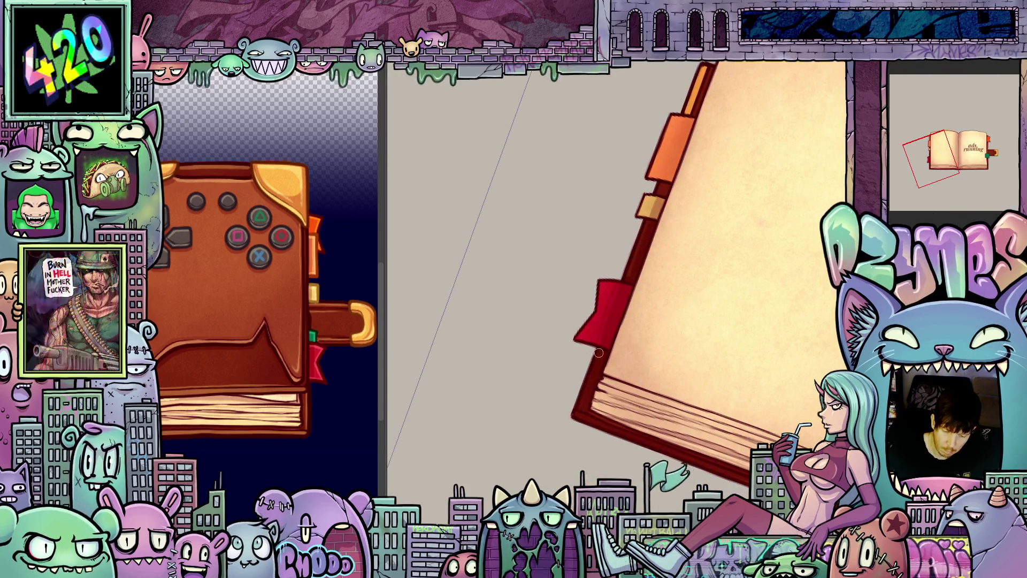
drag(648, 224, 635, 277)
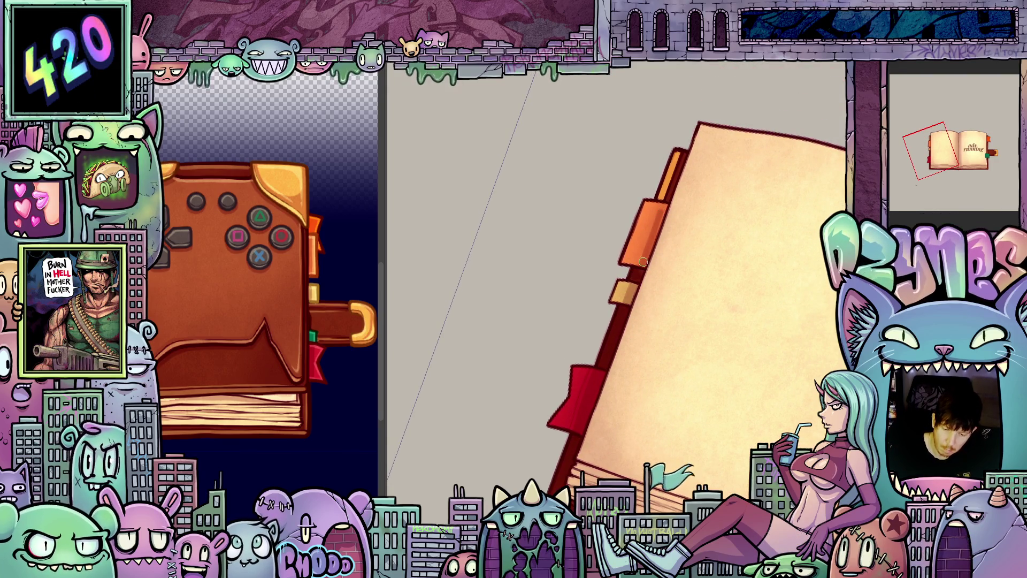
drag(644, 261, 683, 306)
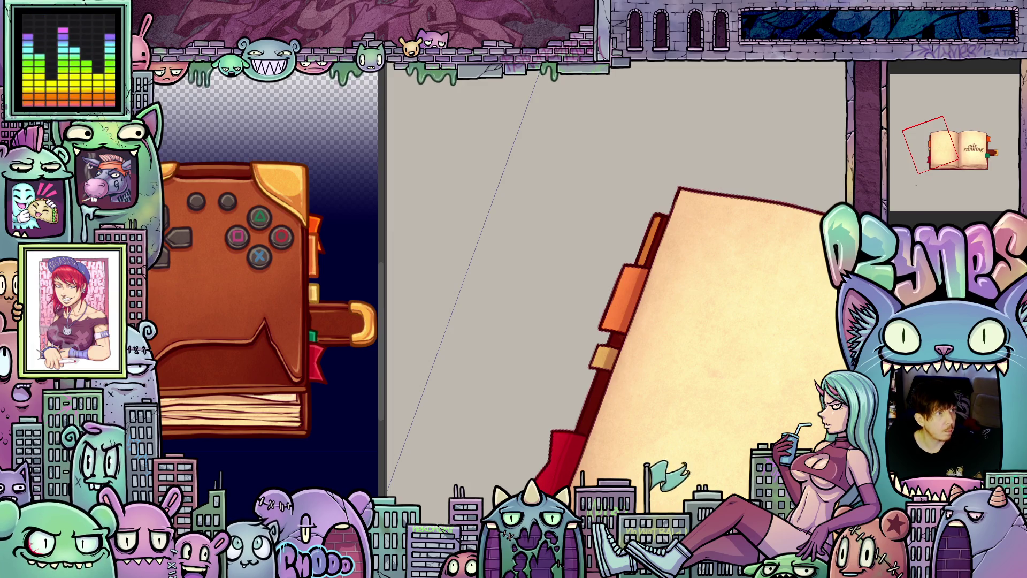
key(ctrl+0)
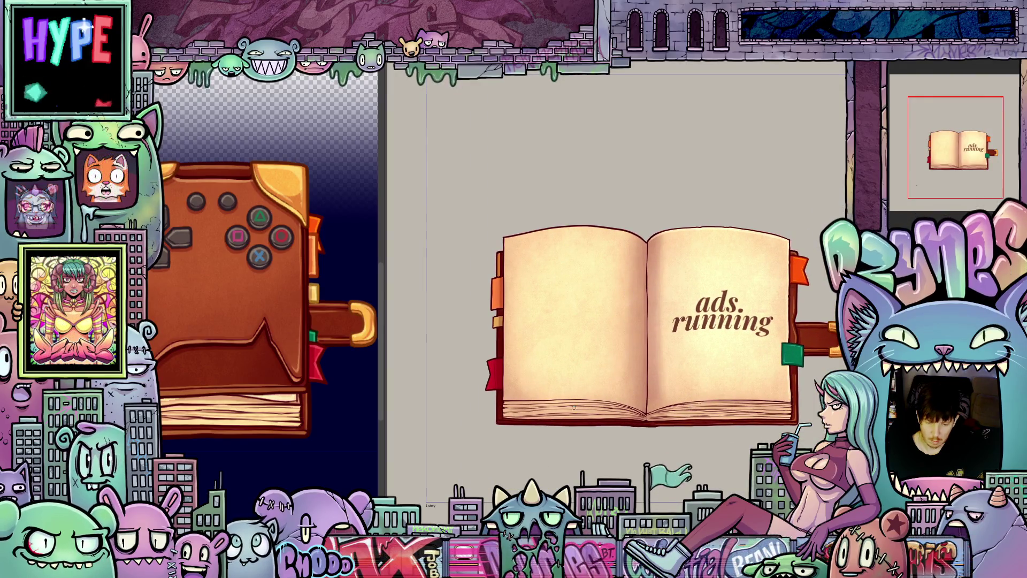
- Zoom in and tilt the book diagonally, then restore the upright whole-book view with Ctrl+0
scroll(518, 340, up, 1)
scroll(518, 341, up, 4)
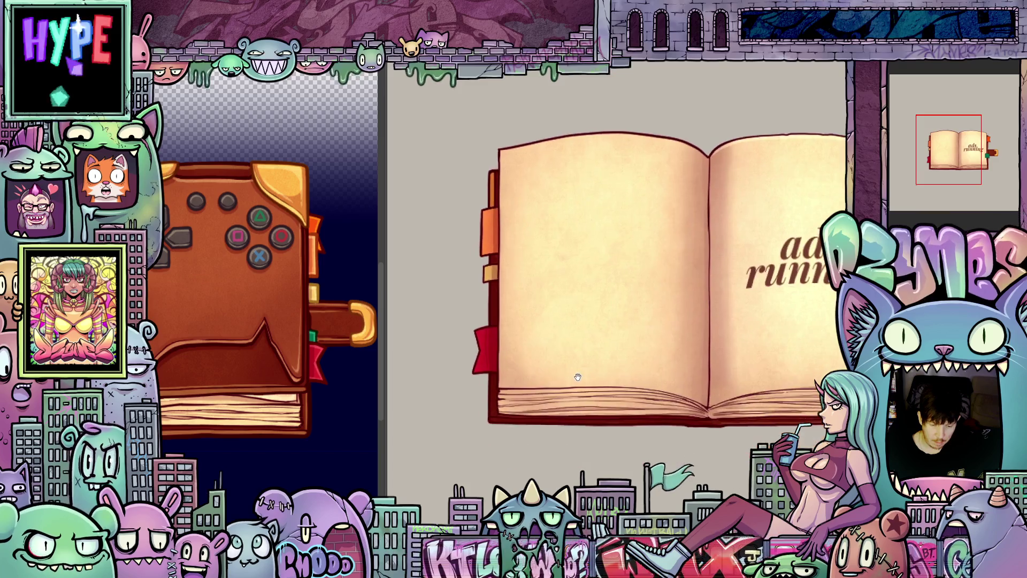
drag(603, 347, 600, 428)
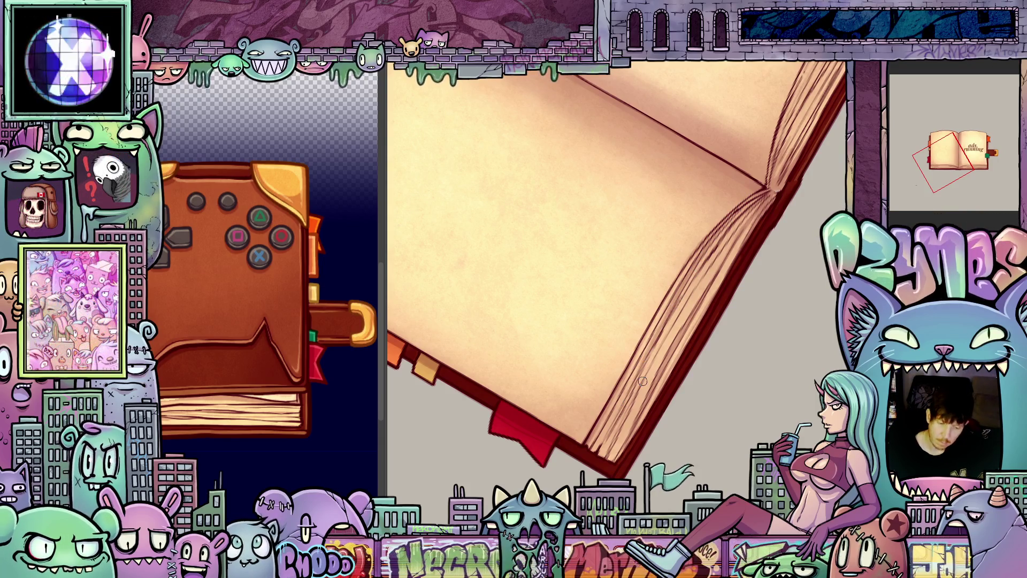
key(ctrl+0)
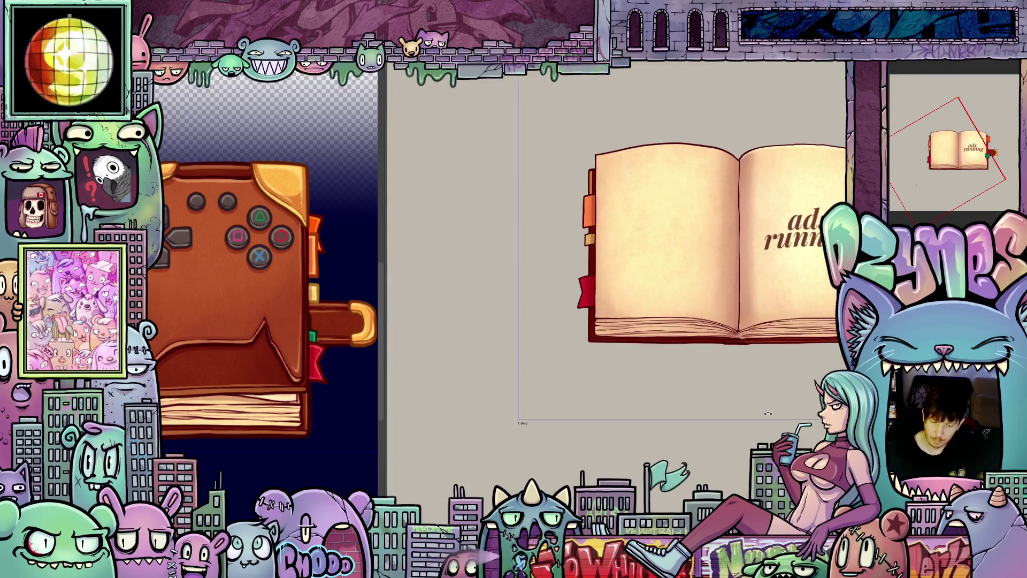
scroll(670, 365, up, 1)
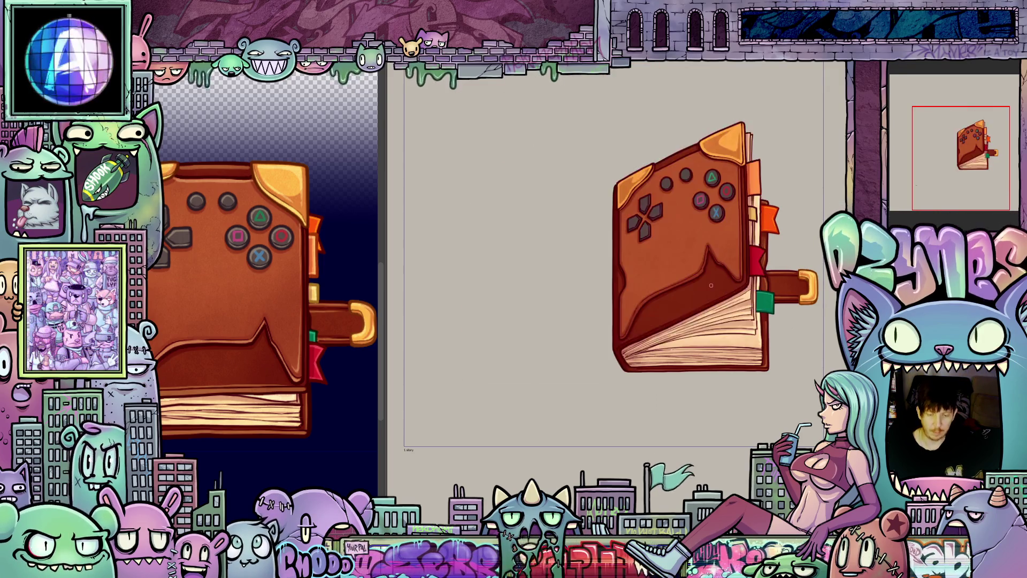
scroll(722, 268, down, 4)
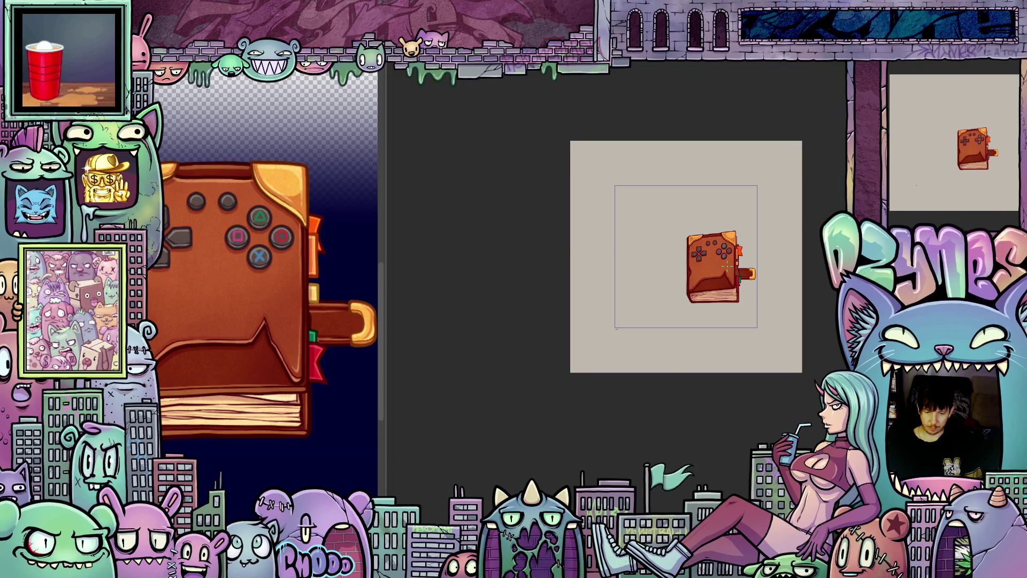
scroll(707, 247, up, 1)
scroll(706, 248, up, 3)
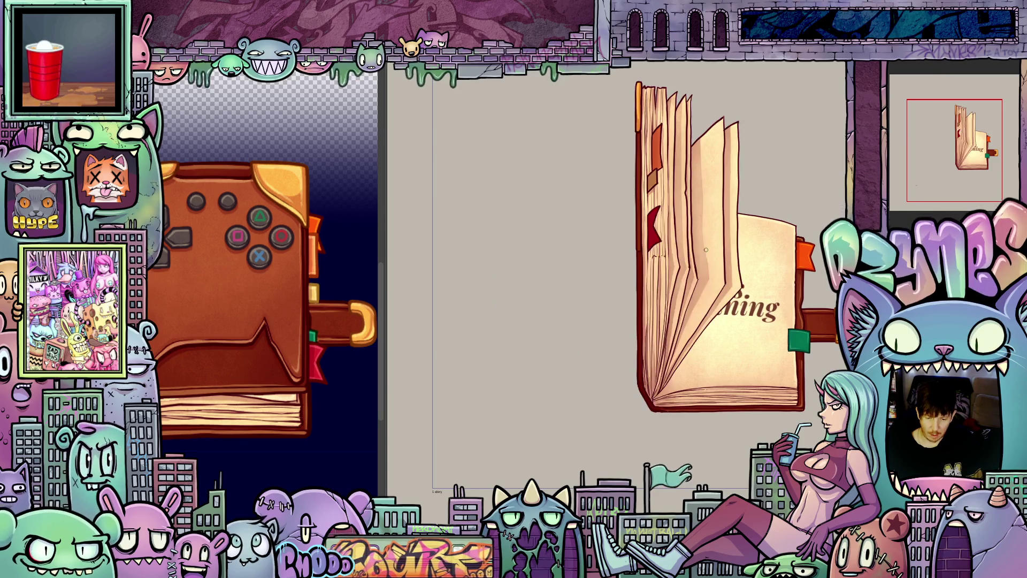
- Pan to recentre the closed controller-cover book on frame 1 and zoom in on it
drag(712, 271, 656, 332)
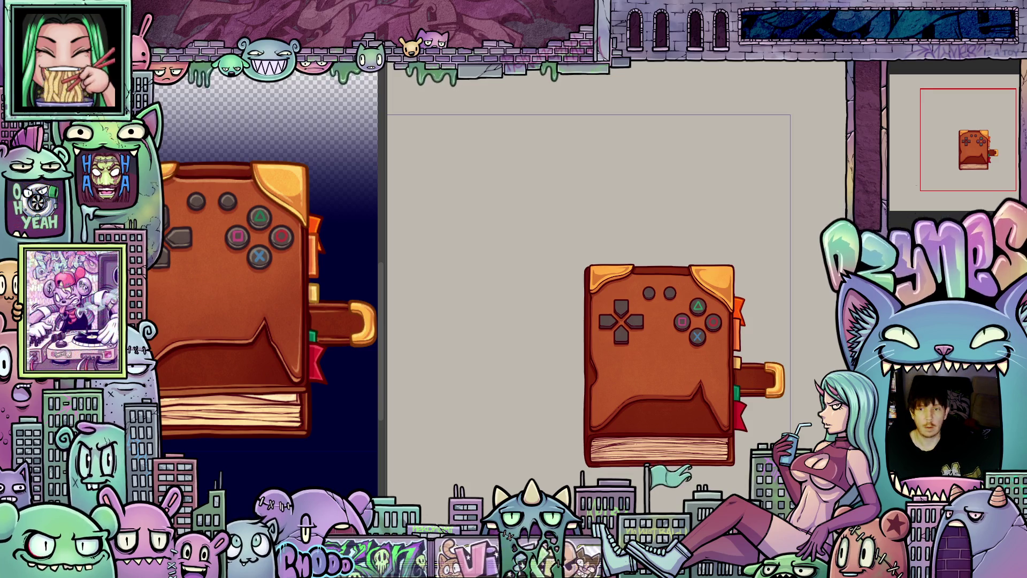
scroll(781, 326, down, 4)
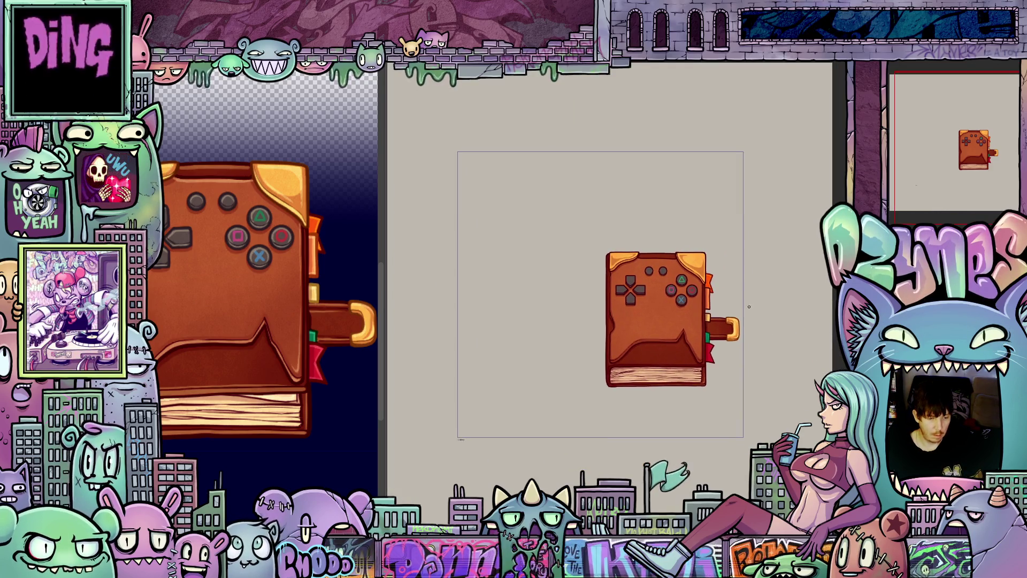
scroll(676, 338, up, 4)
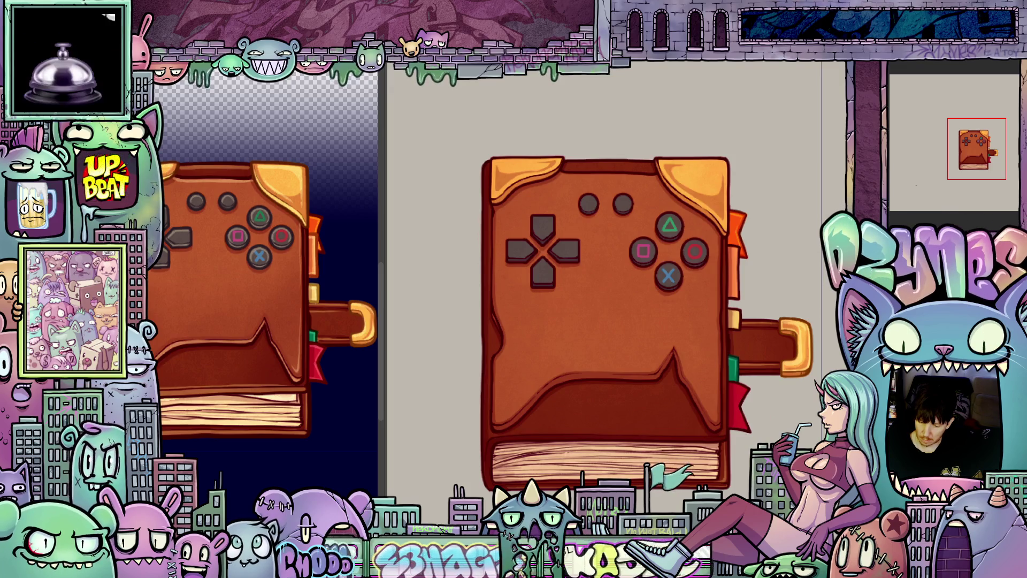
- Advance through the tilted, page-fanned and opening frames to the fully open 'ads. running' frame
key(ctrl+z)
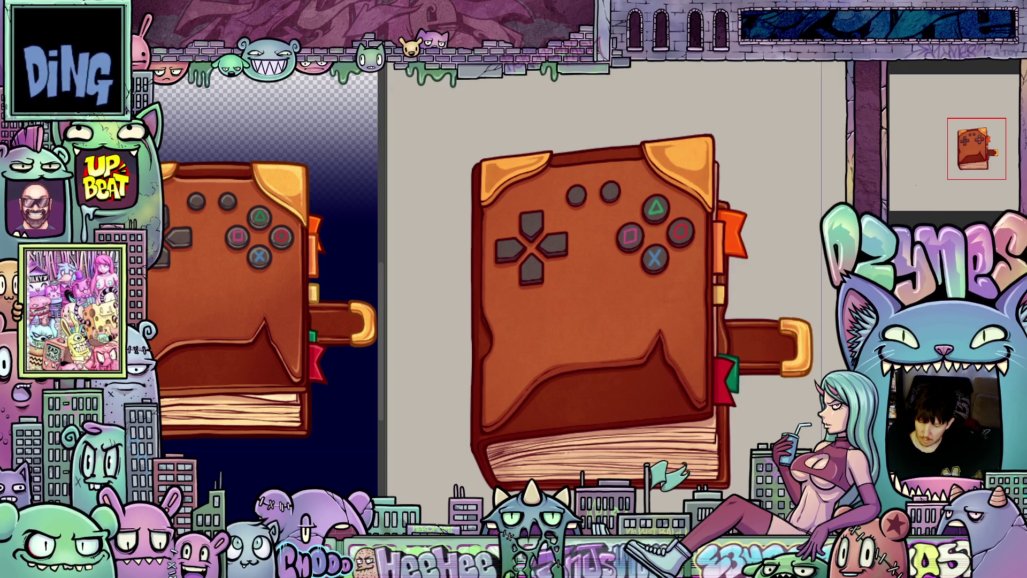
key(ctrl+z)
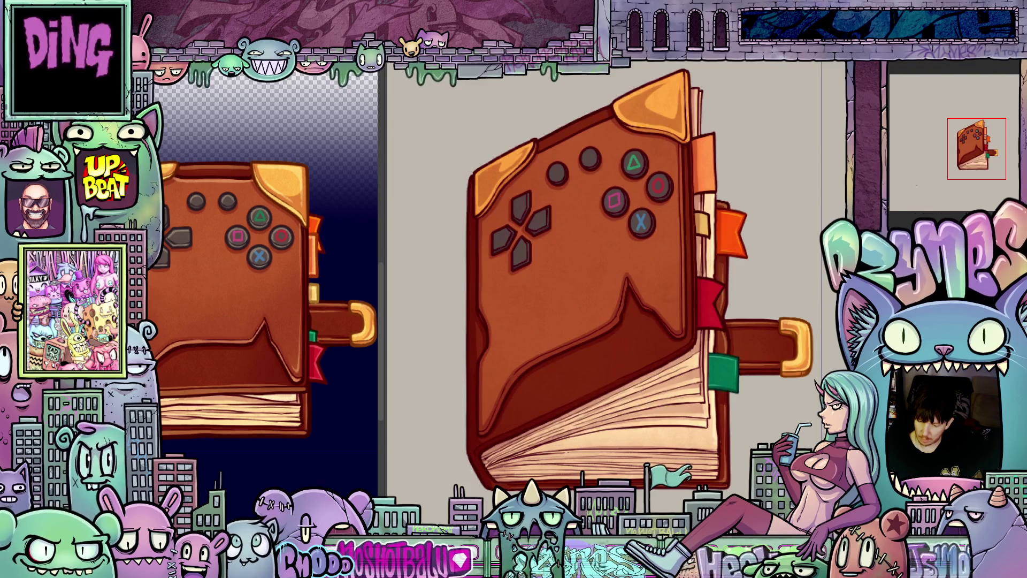
key(ctrl+z)
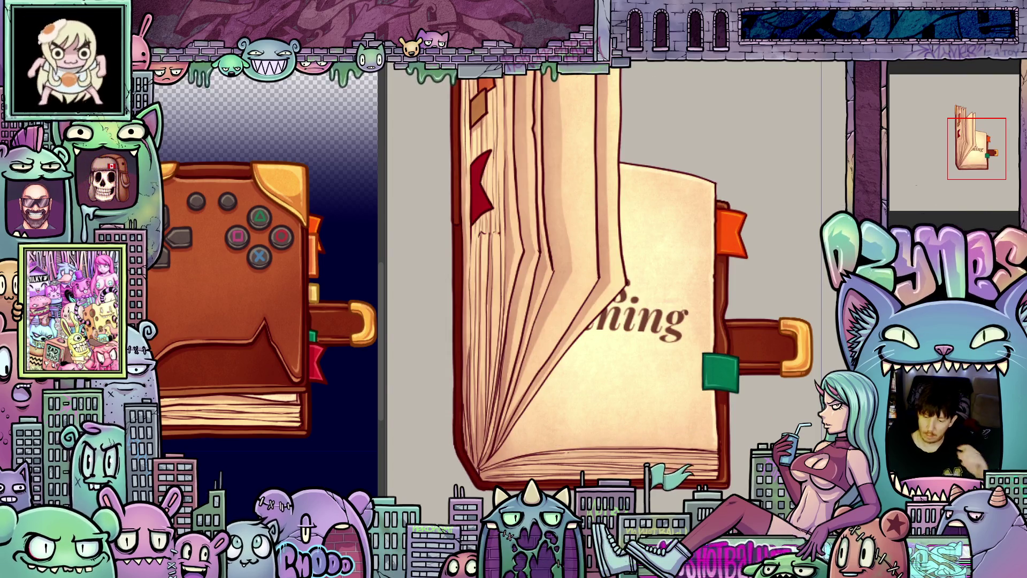
key(ctrl+z)
key(ctrl+z)
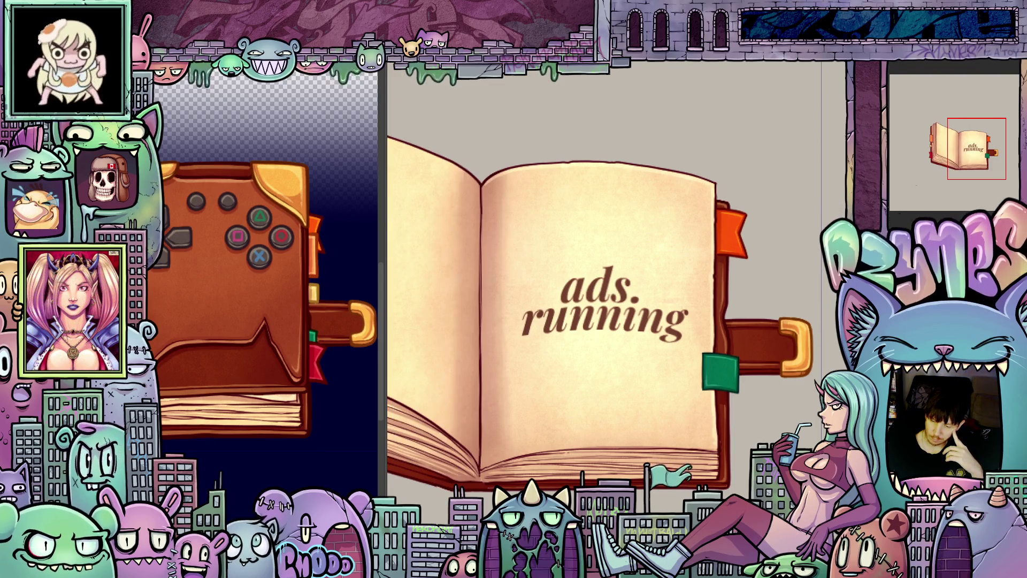
key(ctrl+z)
key(ctrl+z)
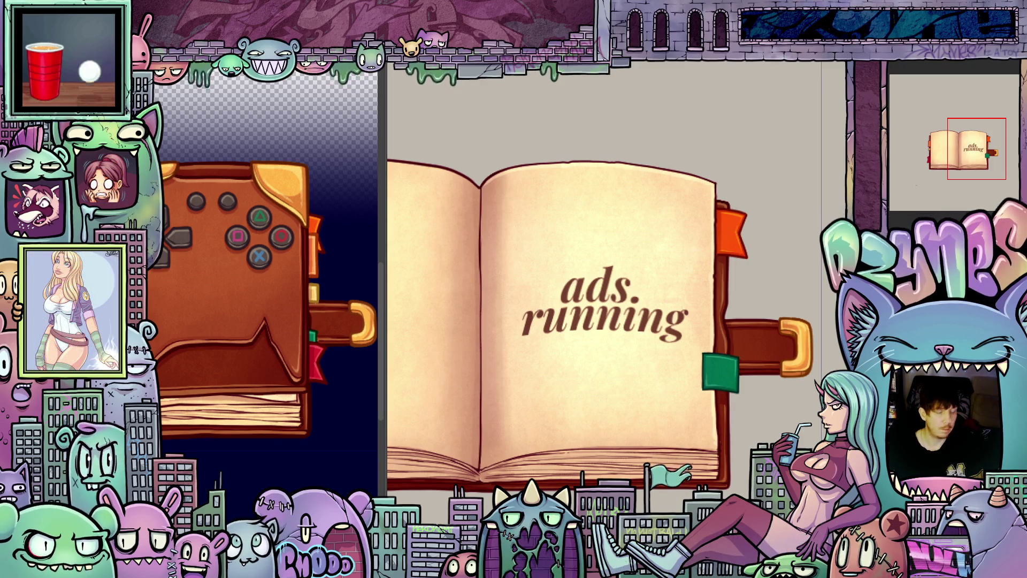
scroll(589, 348, down, 3)
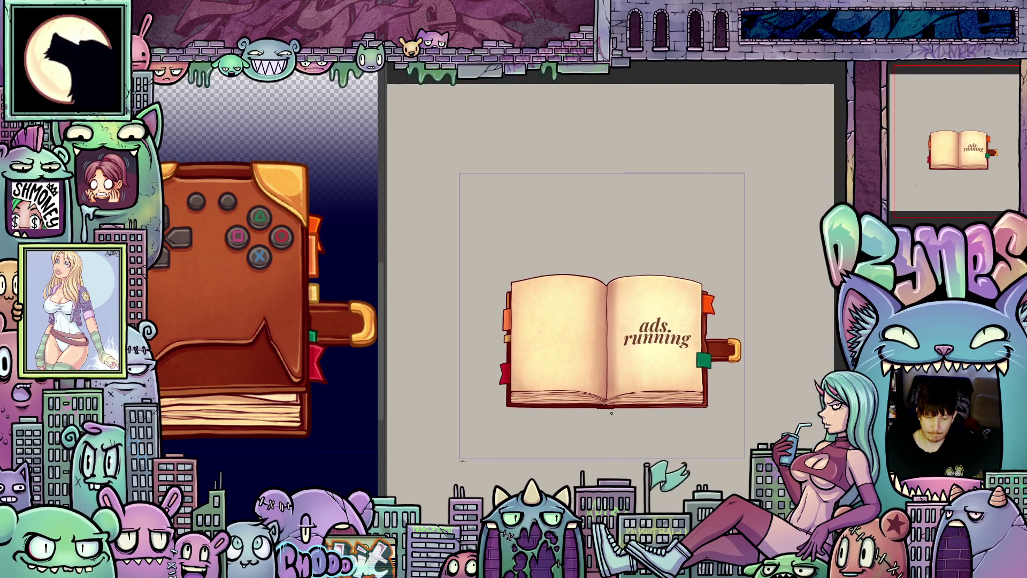
scroll(612, 412, up, 2)
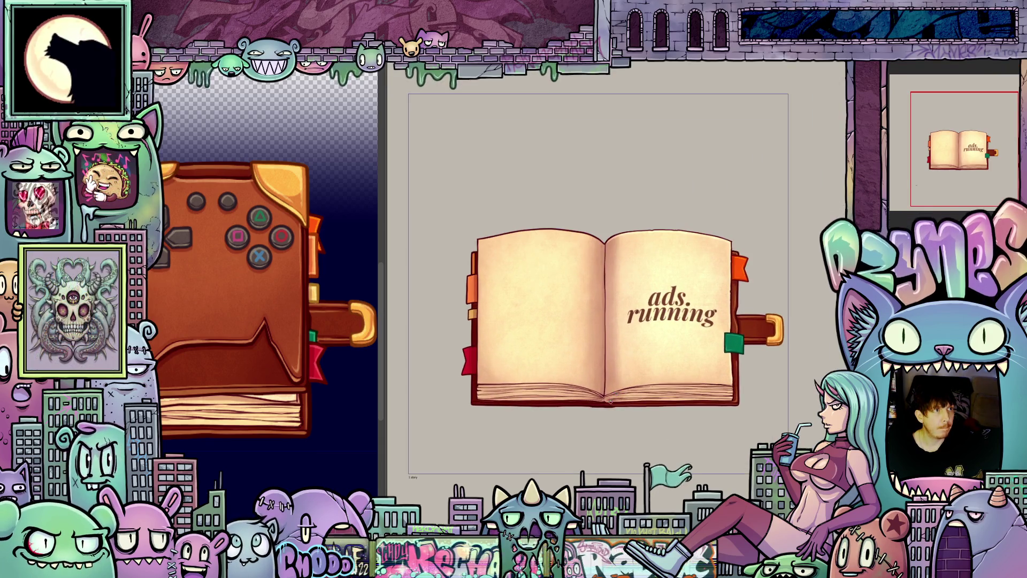
scroll(611, 402, up, 3)
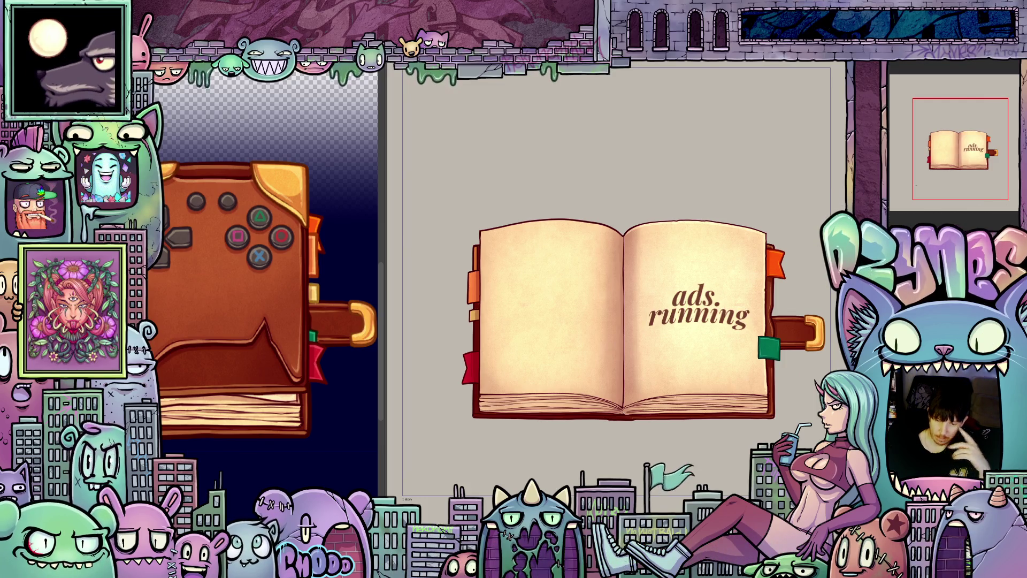
scroll(627, 321, up, 1)
scroll(627, 322, up, 1)
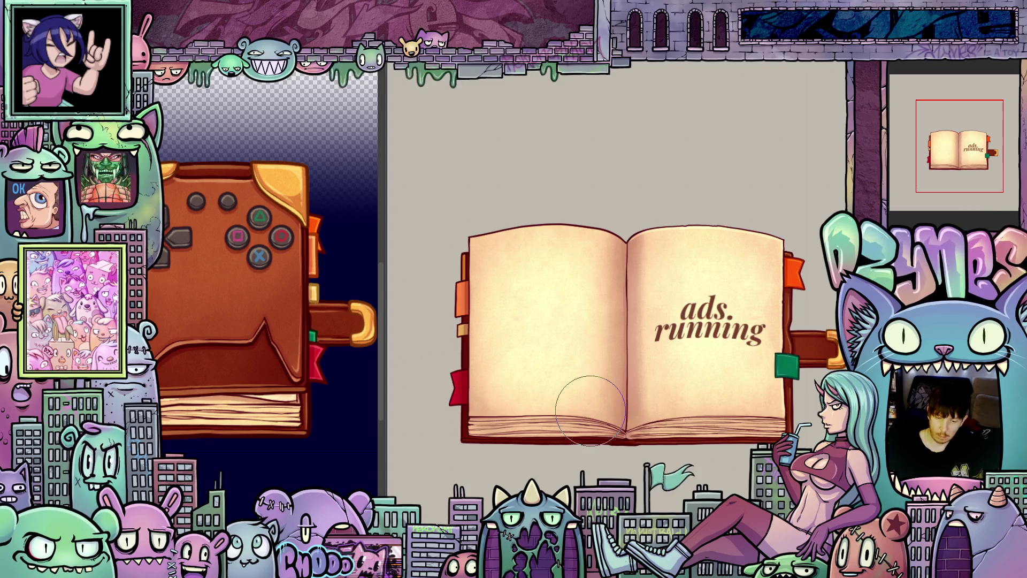
key(ctrl+z)
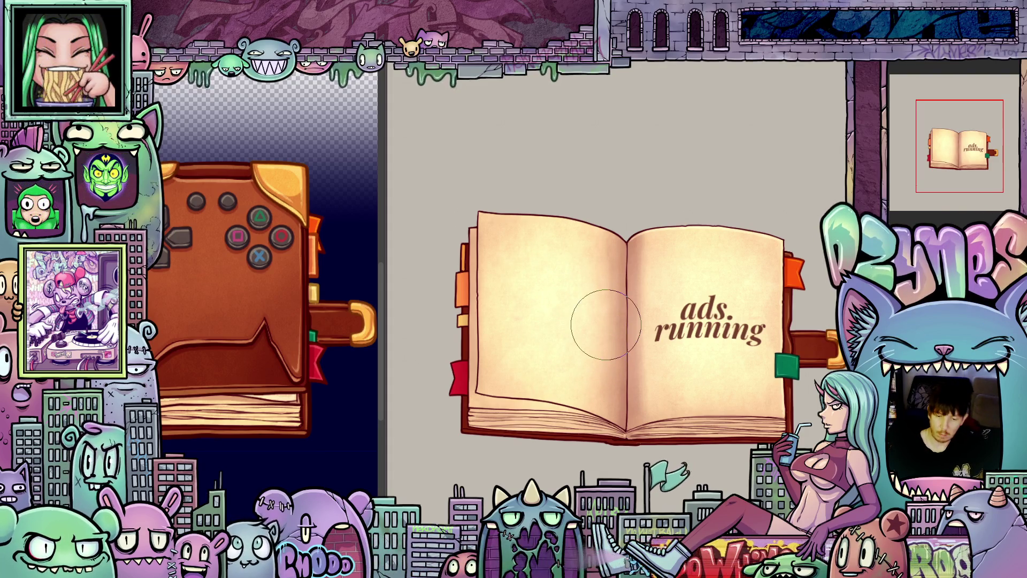
- Go back through the curled and fanned-pages frames to the closed tilted book, and recentre it
key(ctrl+z)
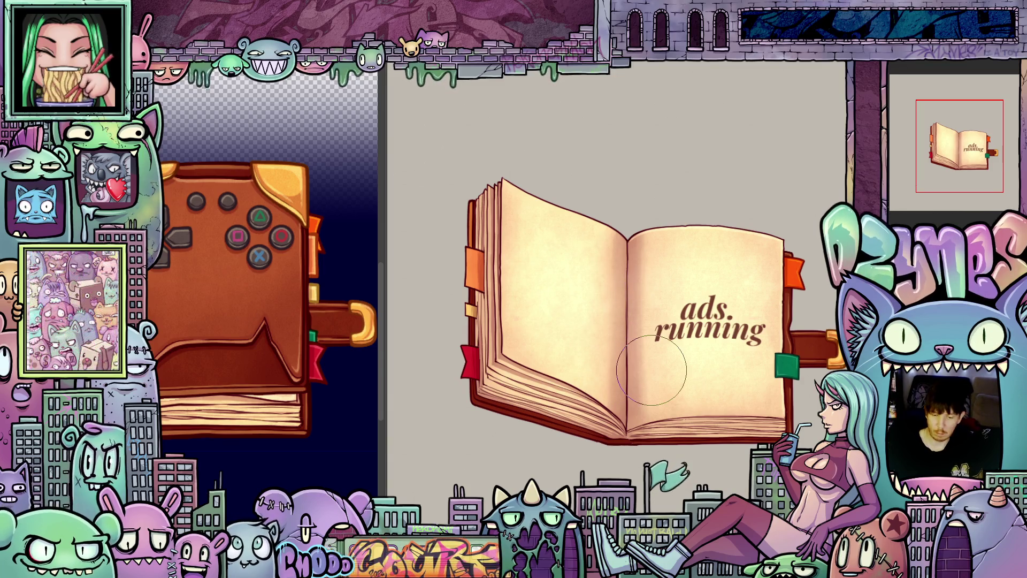
key(ctrl+z)
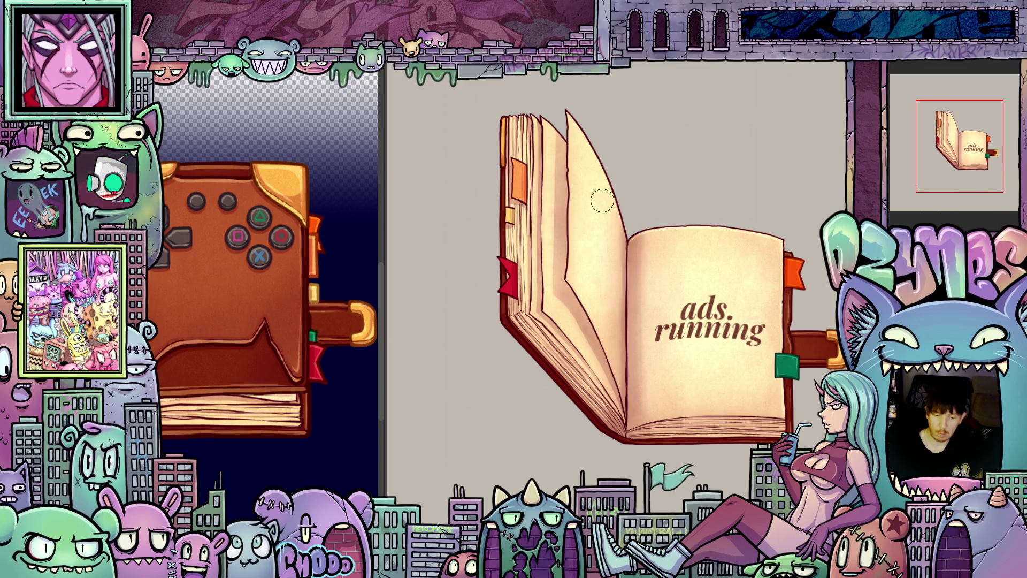
key(ctrl+z)
key(ctrl+shift+z)
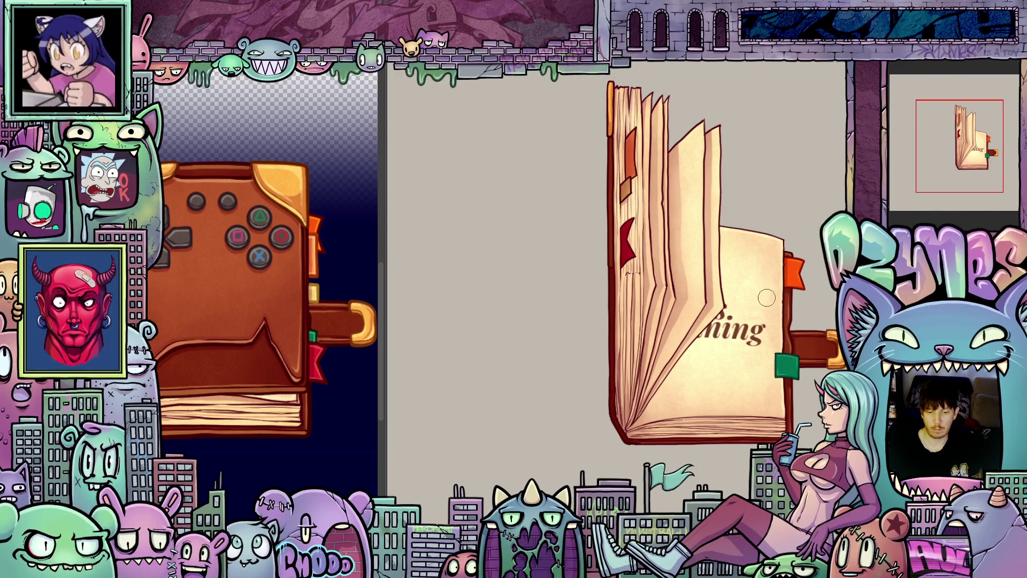
key(Left)
drag(764, 379, 708, 405)
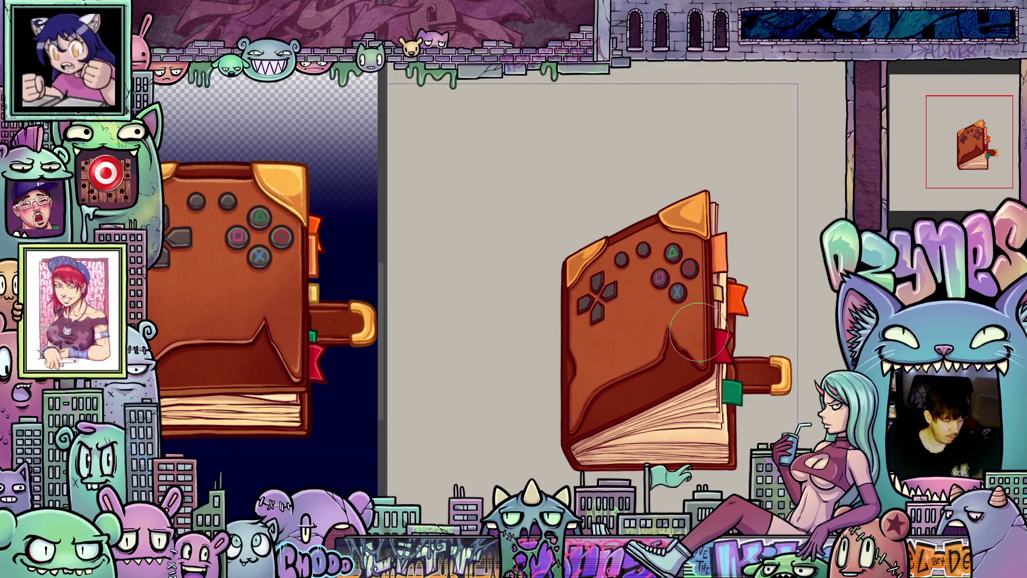
- Enlarge the brush, return to the front-view cover frame, and zoom out to show the tilted frame
key(ctrl+z)
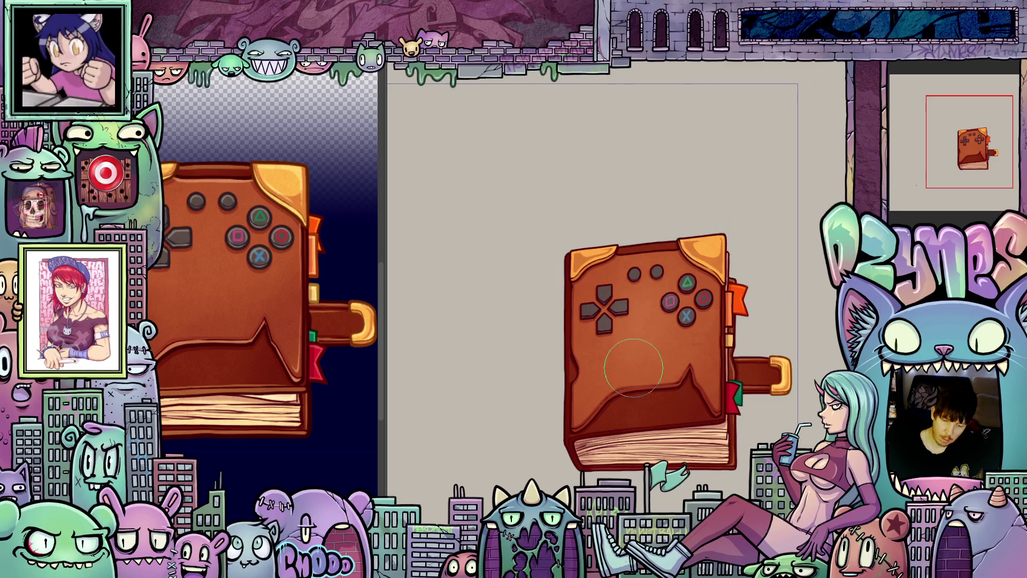
key(bracketright)
key(bracketright)
key(bracketright)
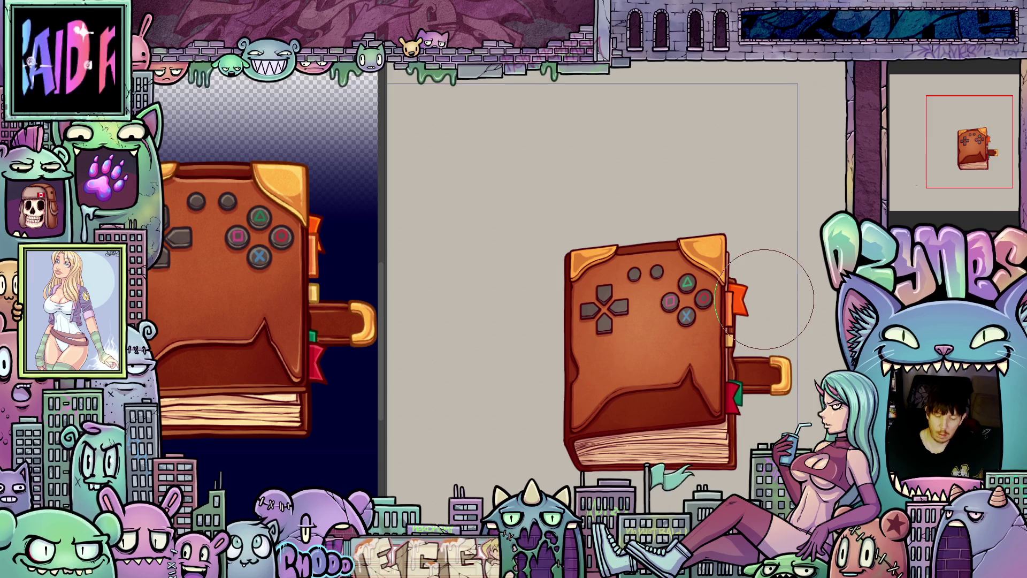
key(ctrl+z)
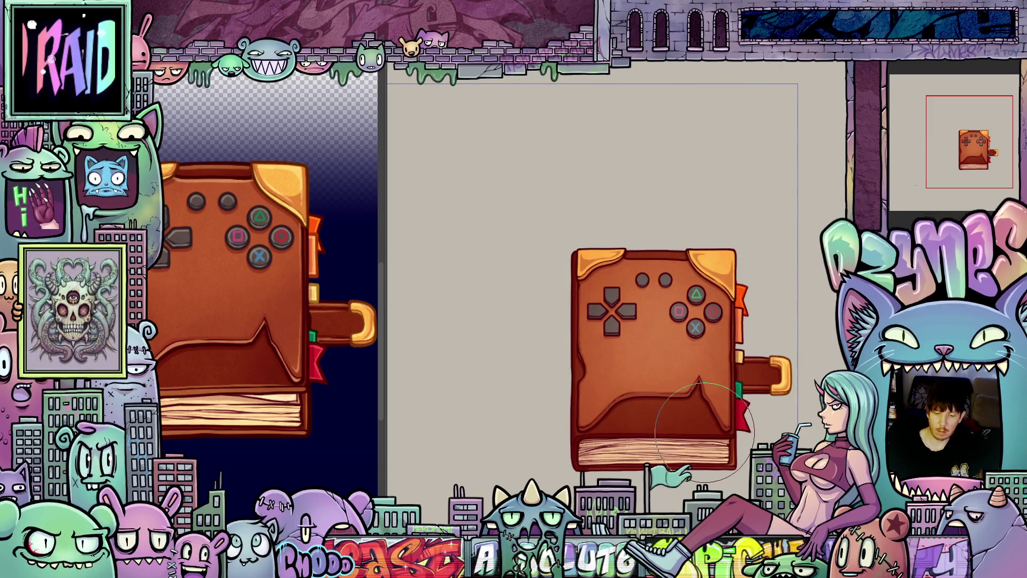
key(minus)
key(ctrl+shift+z)
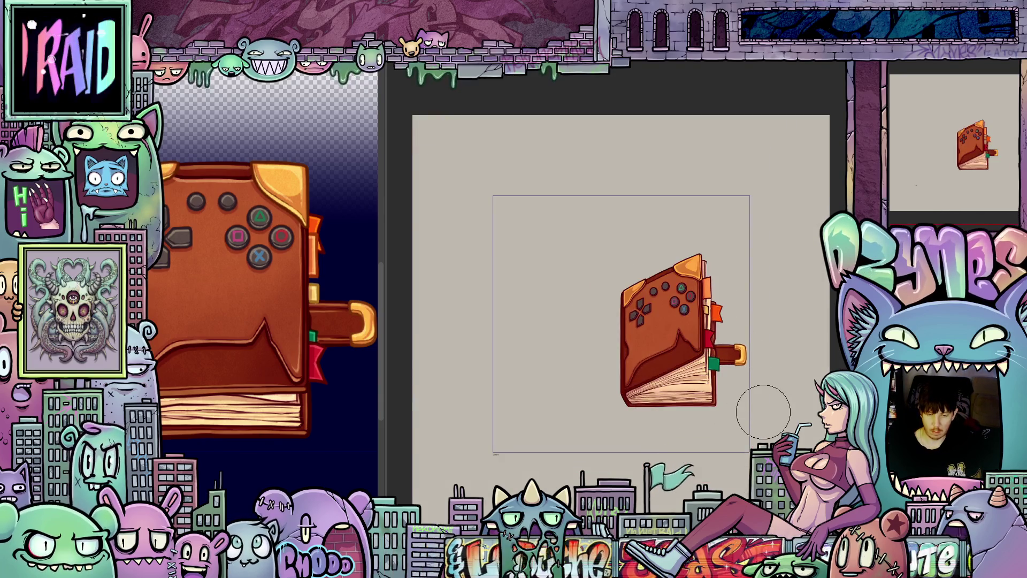
- Flip between the open, tilted and fanned book frames to preview the animation
key(ctrl+z)
key(ctrl+shift+z)
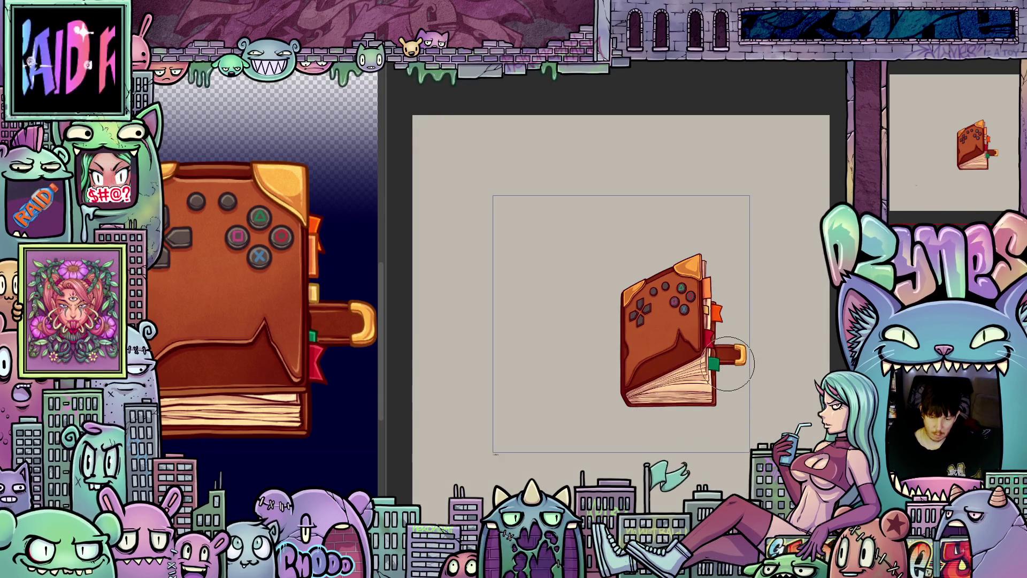
scroll(728, 364, up, 1)
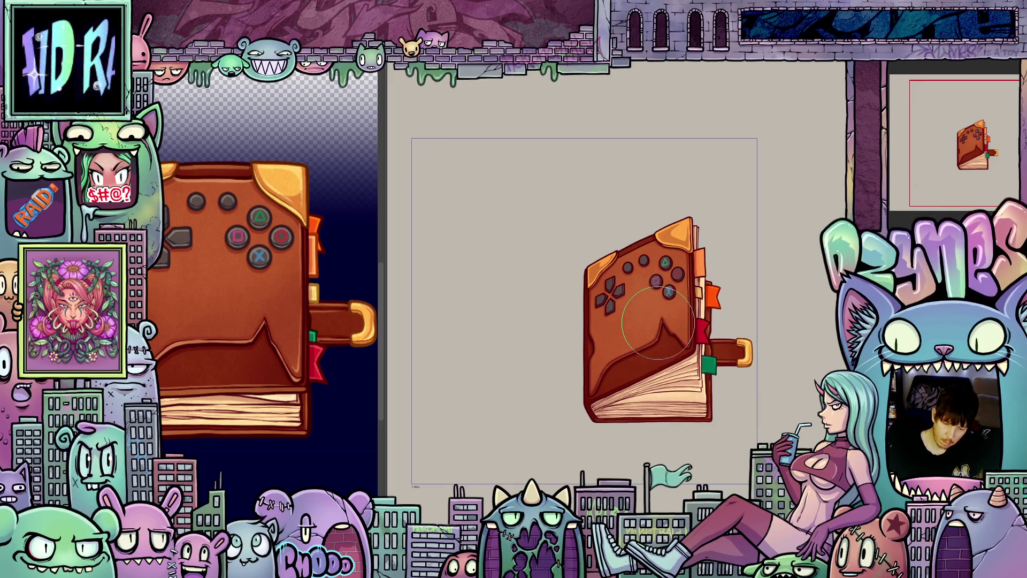
key(ctrl+z)
key(ctrl+shift+z)
key(ctrl+z)
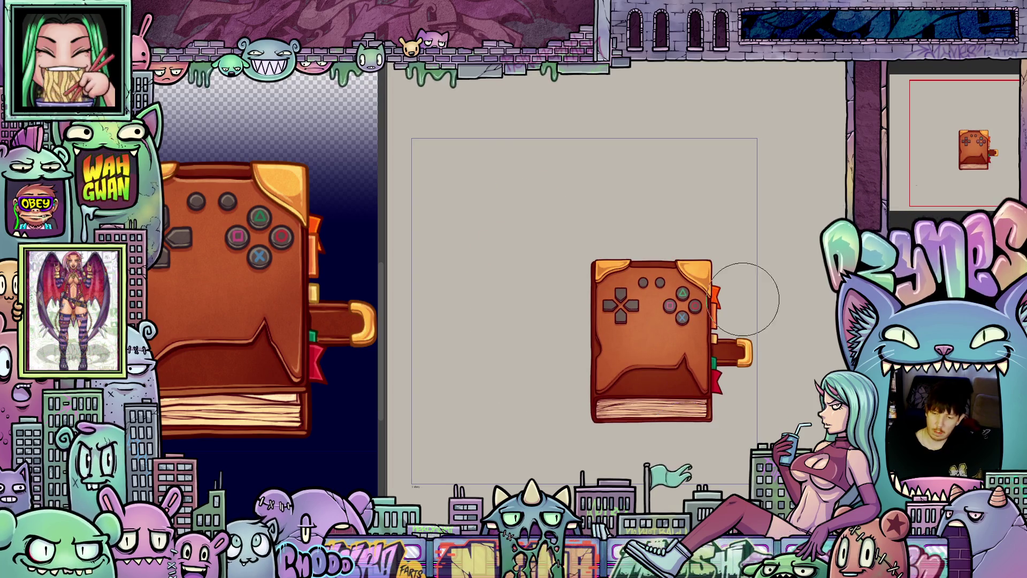
scroll(746, 298, up, 5)
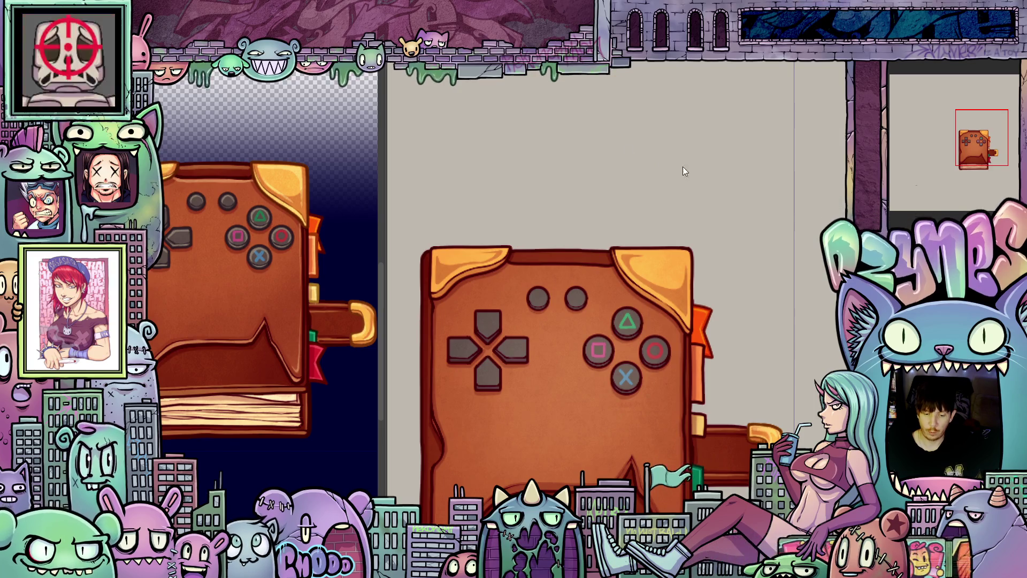
key(ctrl+z)
key(ctrl+z)
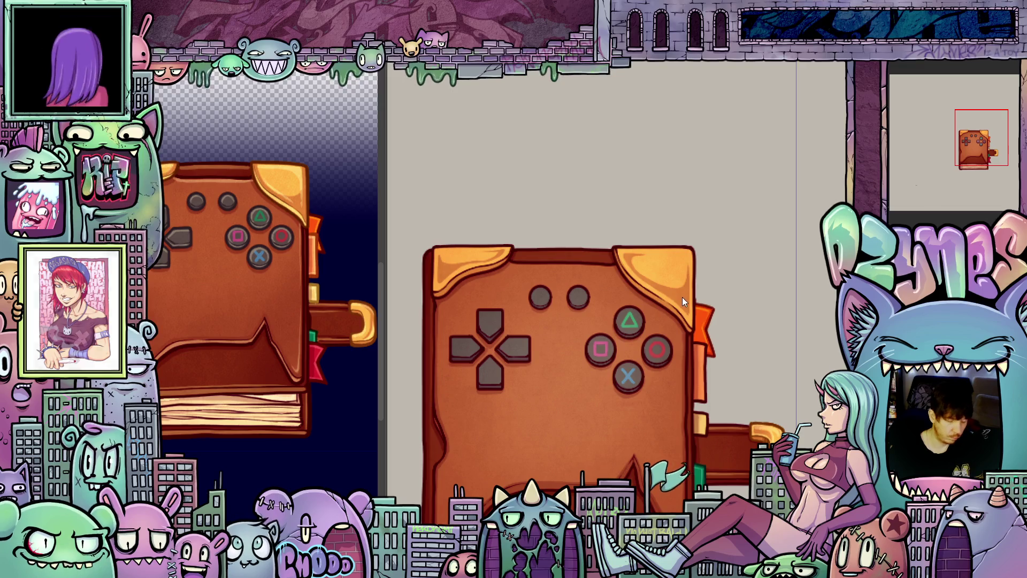
- Select the brush at a smaller size and show the angled perspective book
key(b)
key(bracketleft)
key(bracketleft)
key(bracketleft)
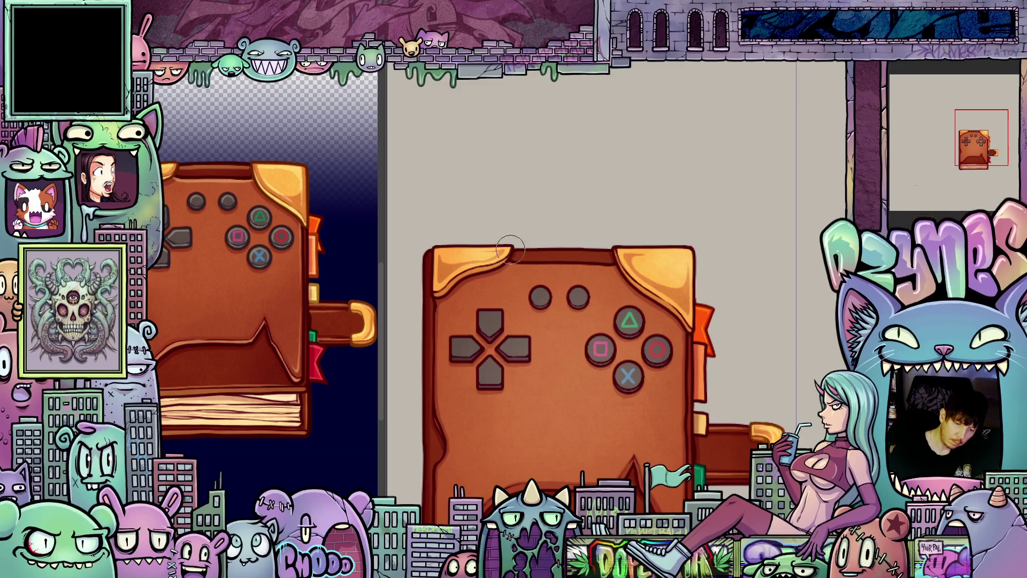
key(ctrl+z)
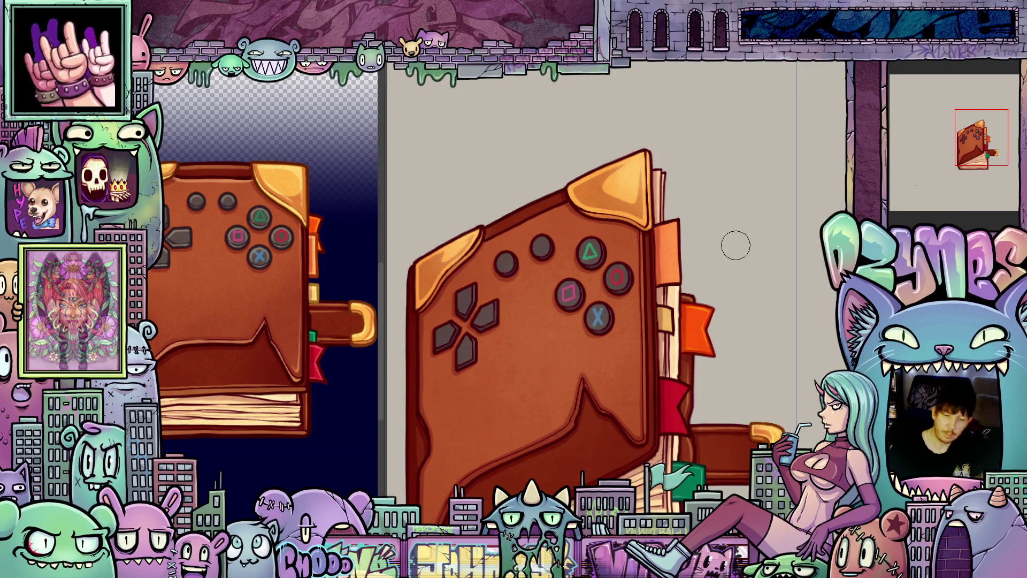
- Switch to the open-pages drawing with Ctrl+Tab, bring the pages into view, then cycle onward
key(ctrl+Tab)
mouse_move(660, 296)
mouse_down()
mouse_move(689, 392)
mouse_move(778, 489)
mouse_up()
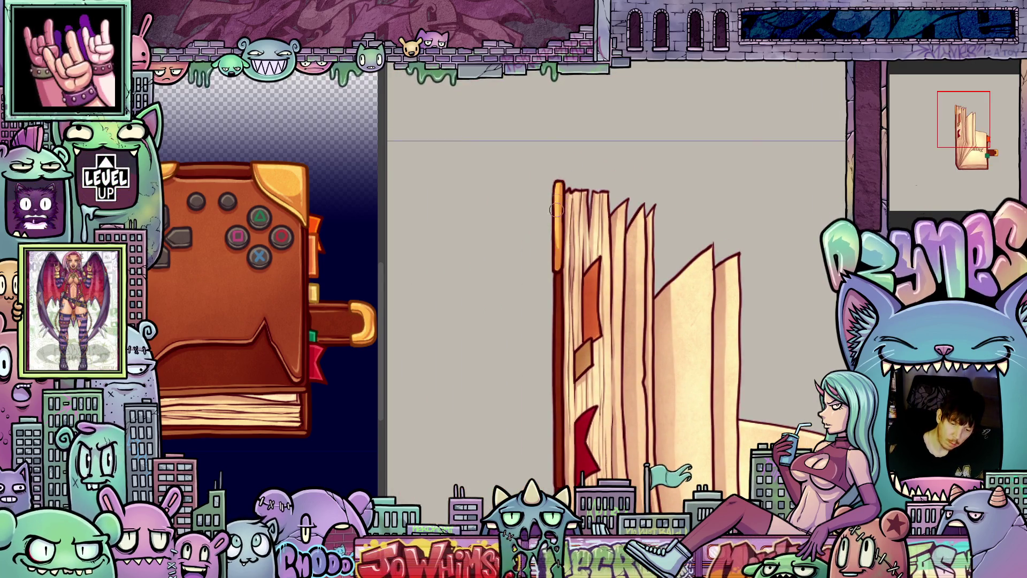
key(ctrl+Tab)
key(ctrl+Tab)
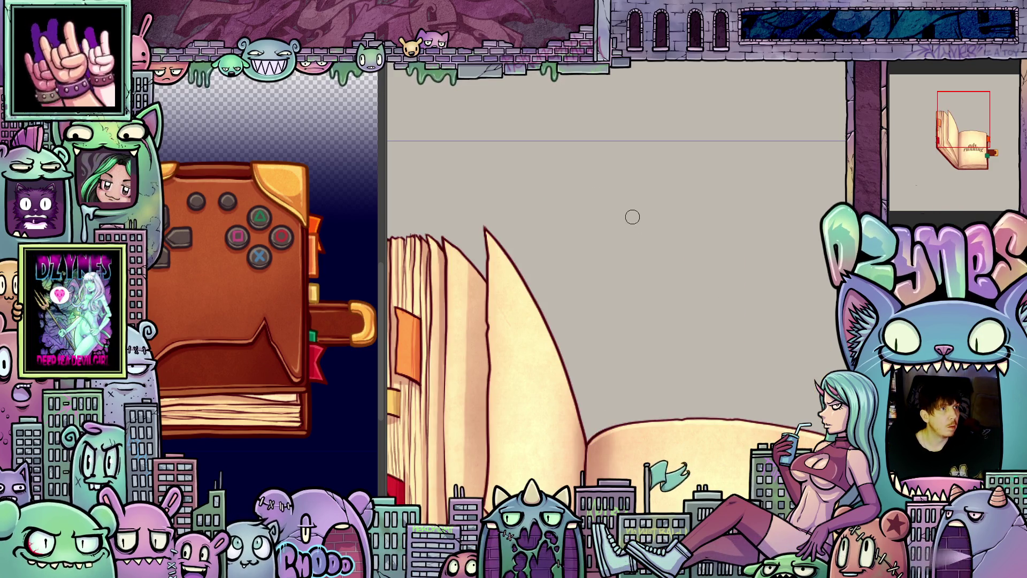
- Zoom out and pan to review the whole open book with its 'ads. running' page
scroll(616, 211, down, 5)
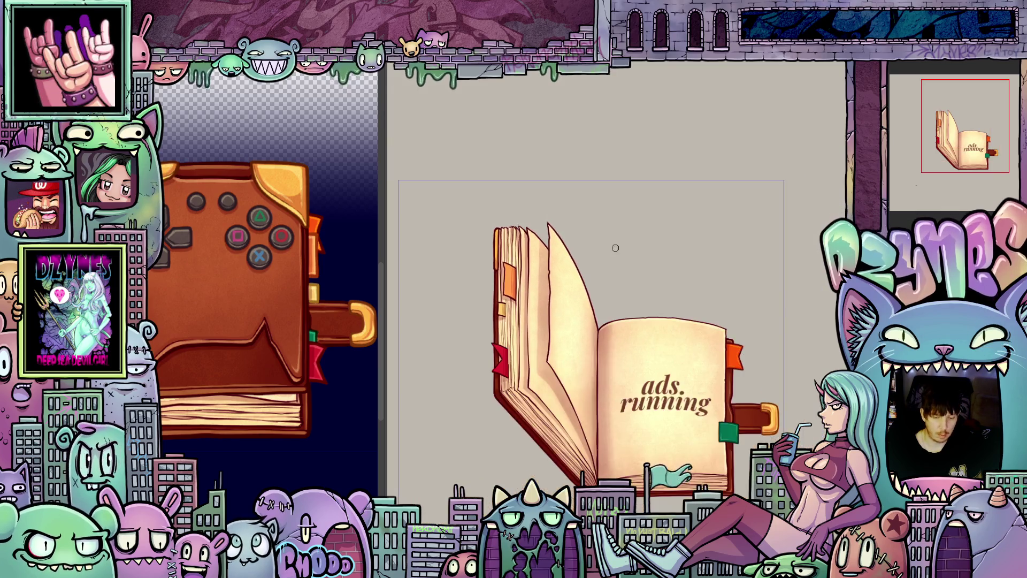
mouse_move(674, 227)
mouse_down()
mouse_move(667, 218)
mouse_move(684, 214)
mouse_up()
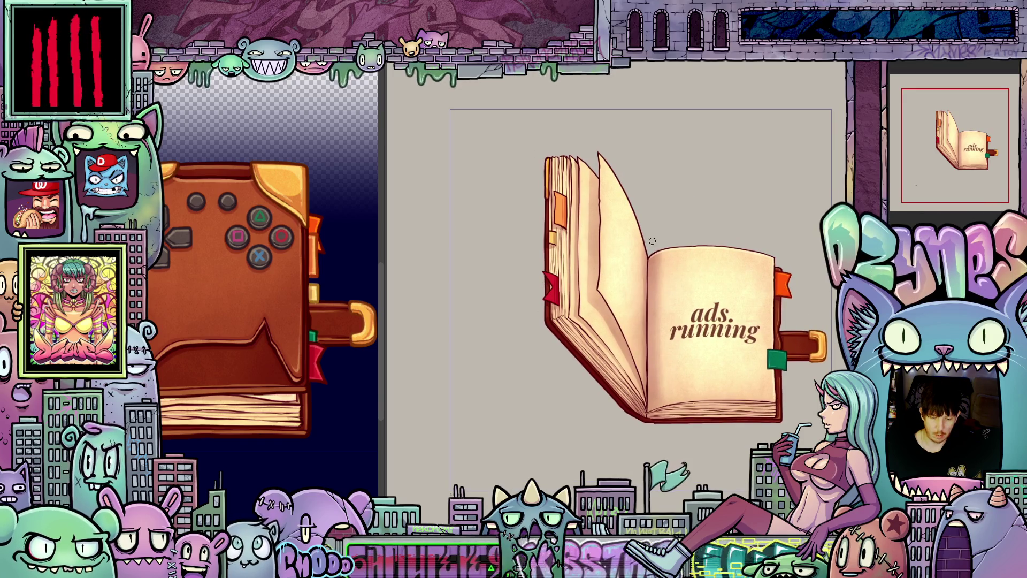
drag(726, 242, 707, 246)
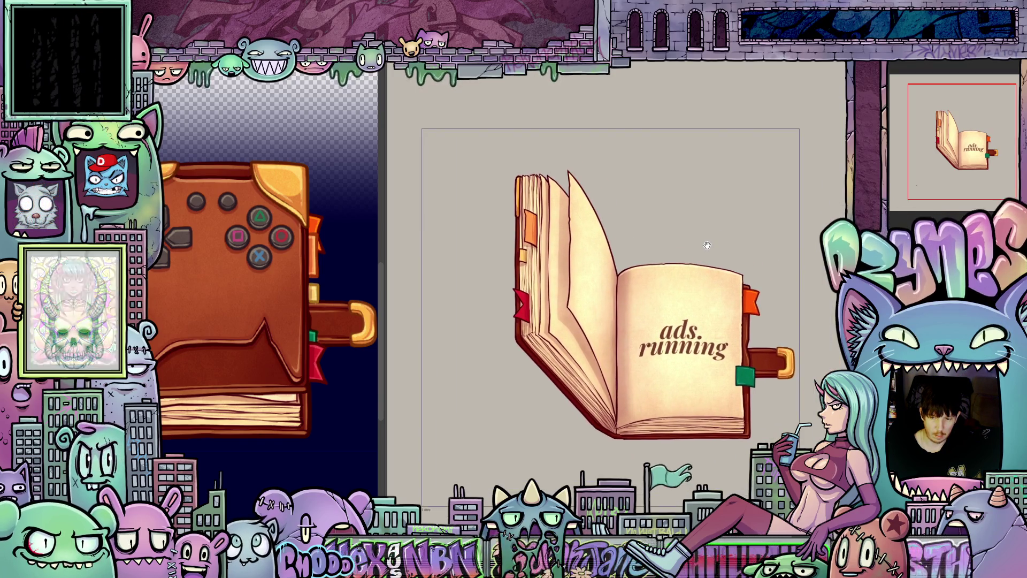
scroll(669, 232, up, 2)
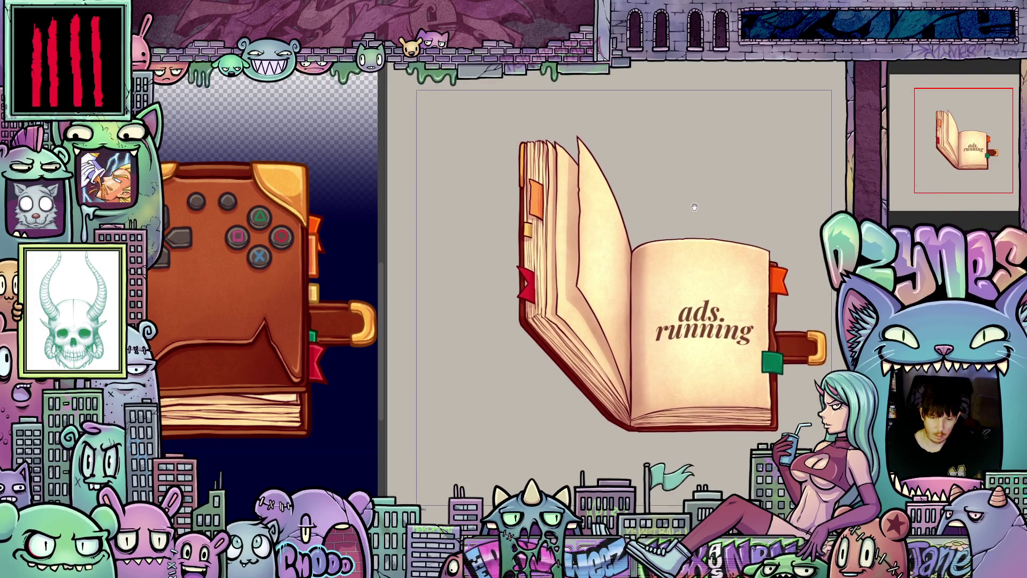
drag(694, 207, 692, 209)
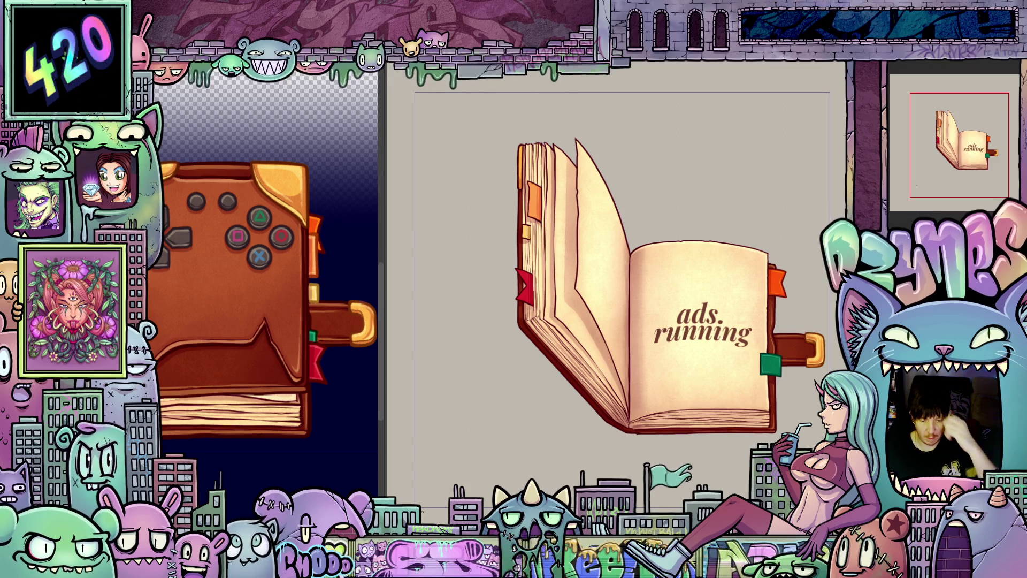
scroll(687, 260, up, 1)
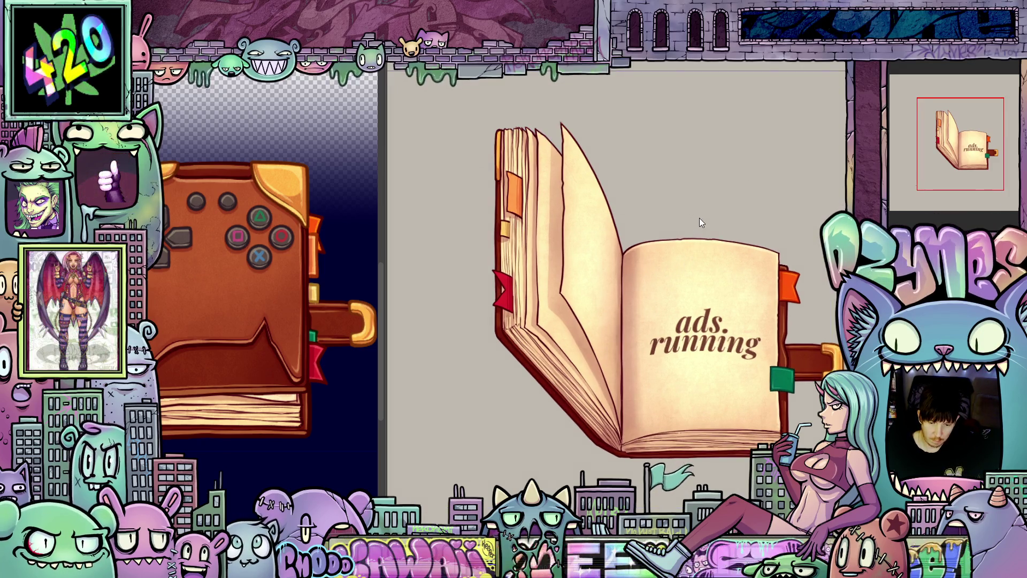
drag(699, 217, 659, 214)
scroll(642, 209, up, 2)
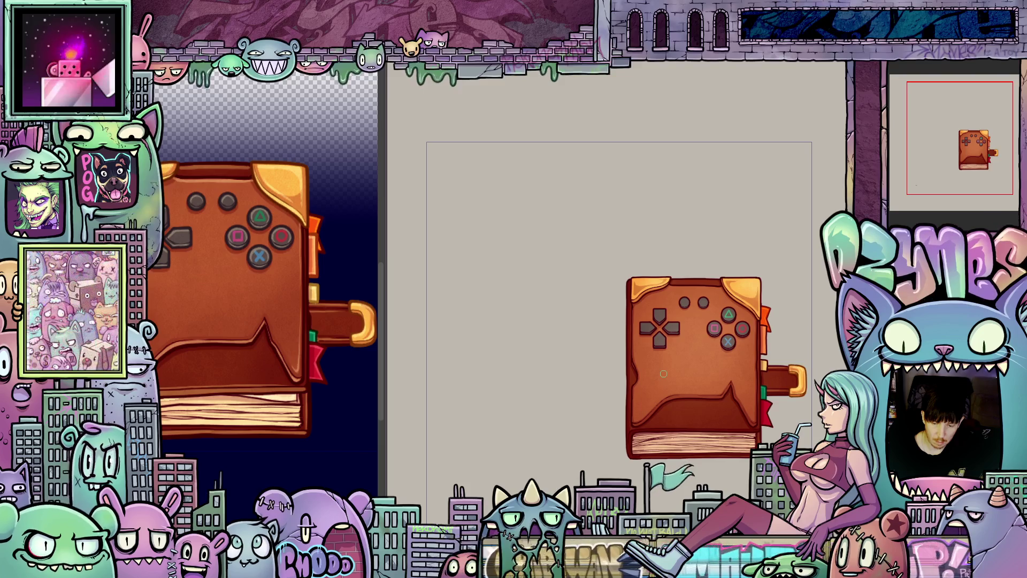
scroll(754, 284, up, 5)
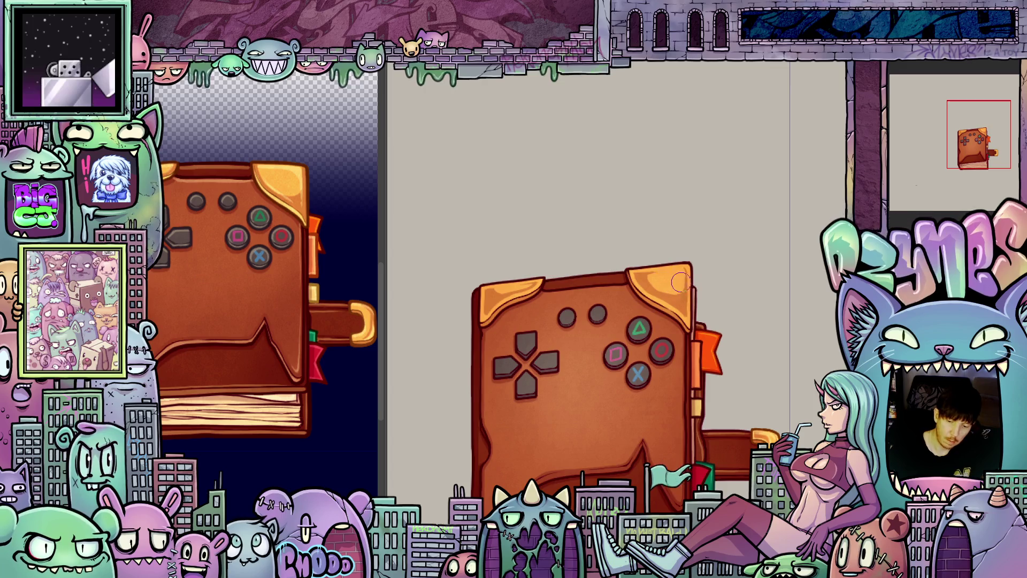
key(ctrl+z)
key(ctrl+y)
key(ctrl+z)
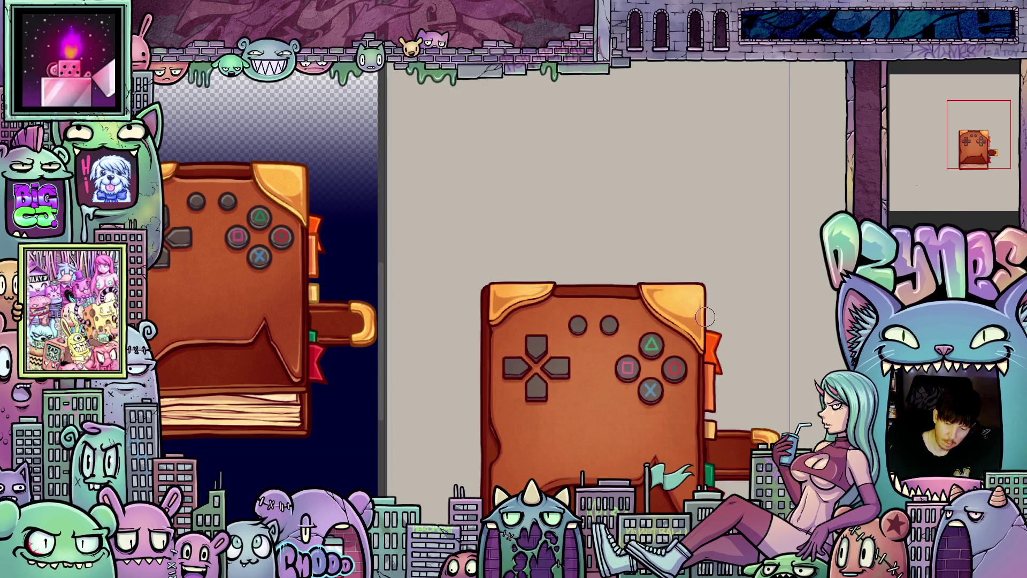
key(ctrl+y)
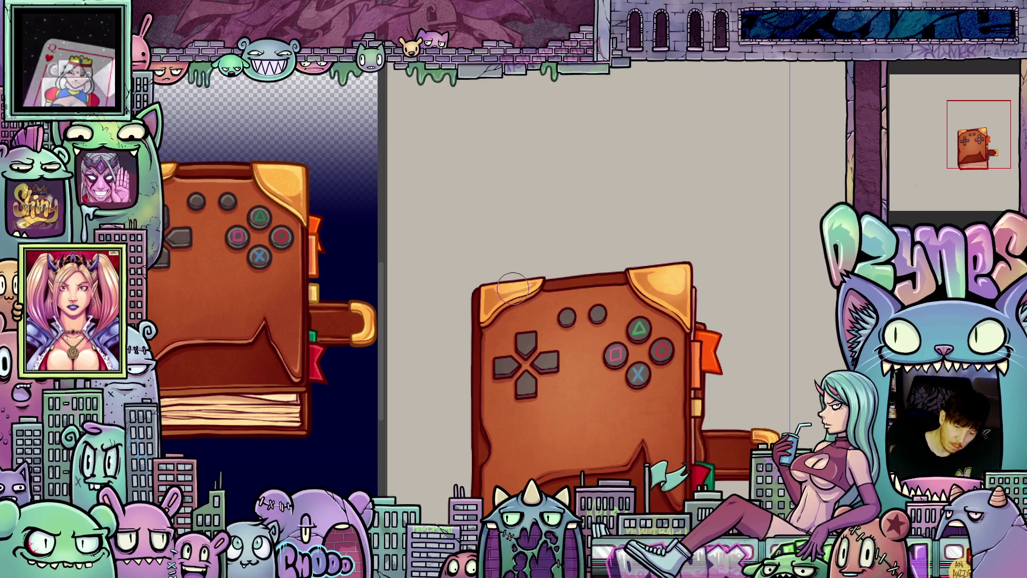
key(ctrl+y)
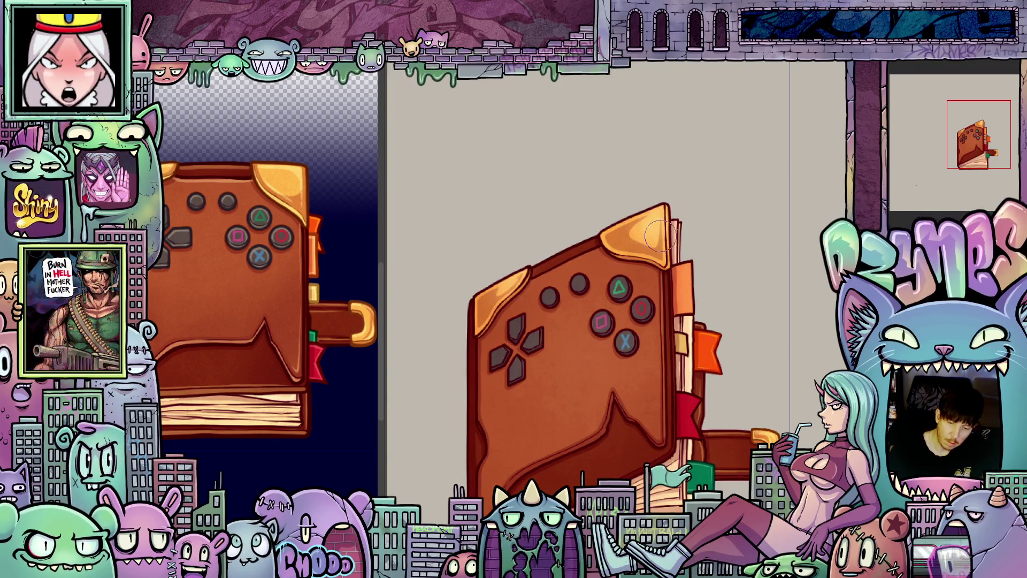
key(ctrl+z)
key(ctrl+z)
key(ctrl+z)
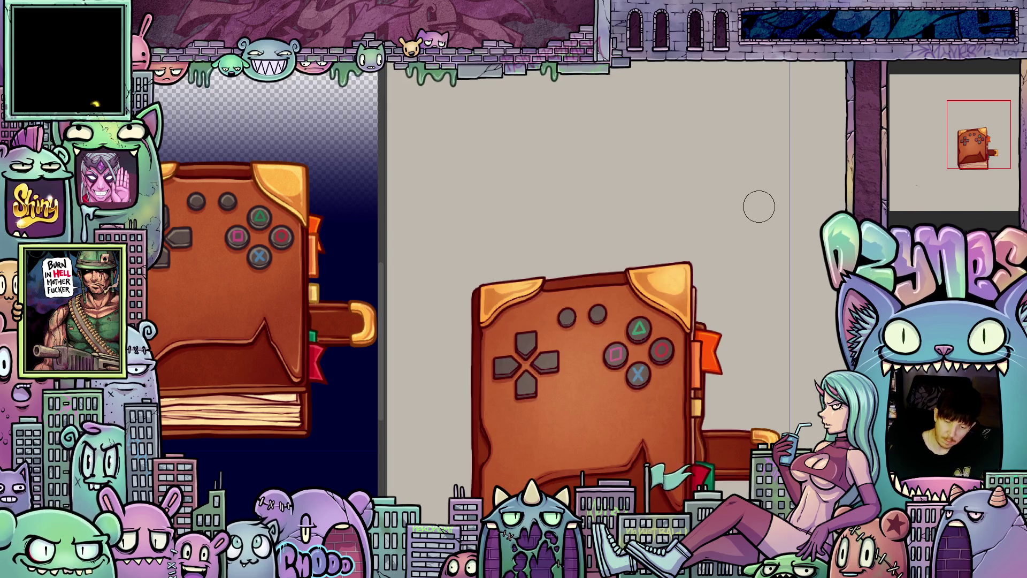
key(ctrl+z)
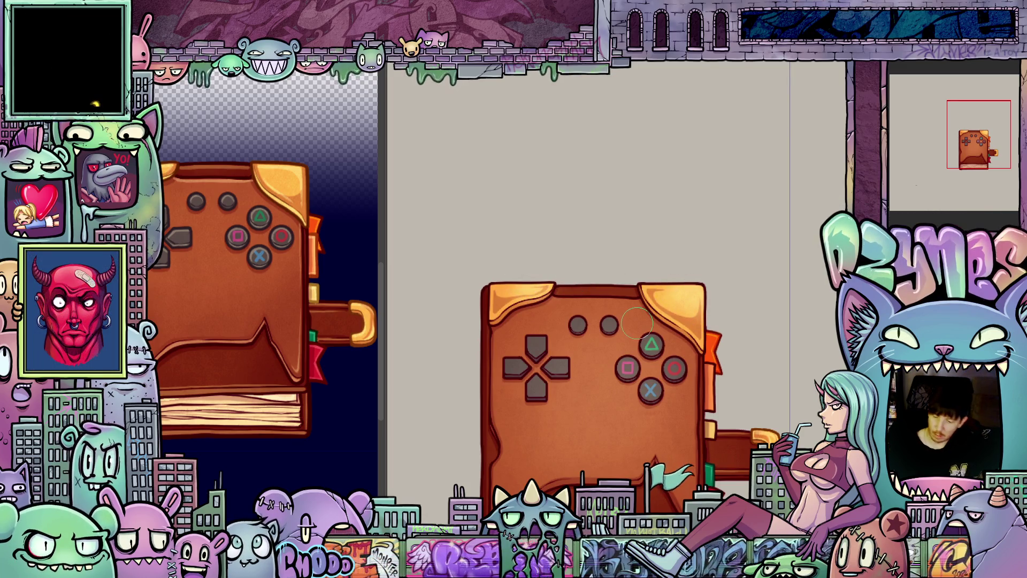
scroll(740, 433, up, 1)
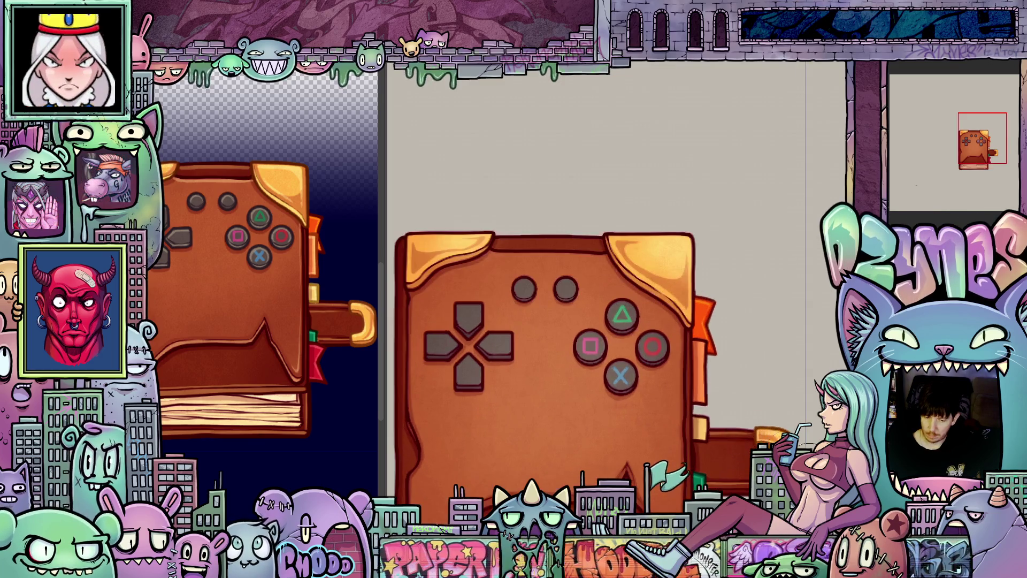
scroll(655, 294, up, 1)
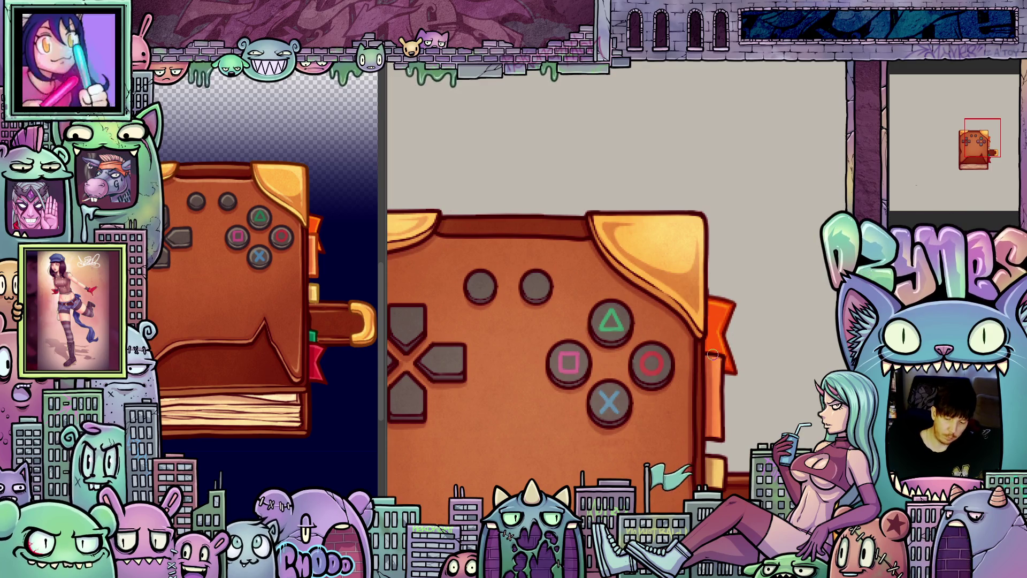
drag(735, 396, 626, 395)
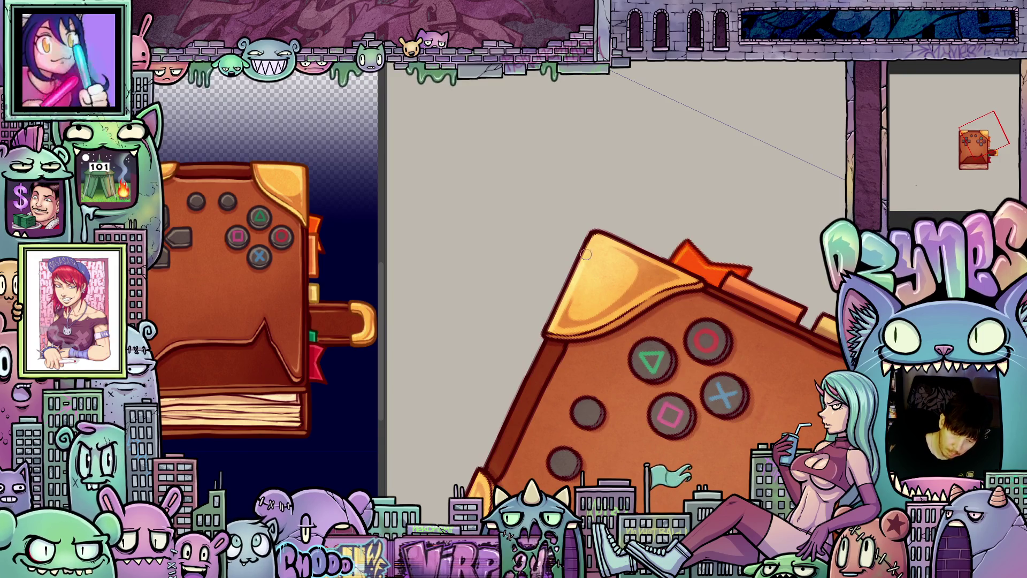
drag(612, 238, 690, 268)
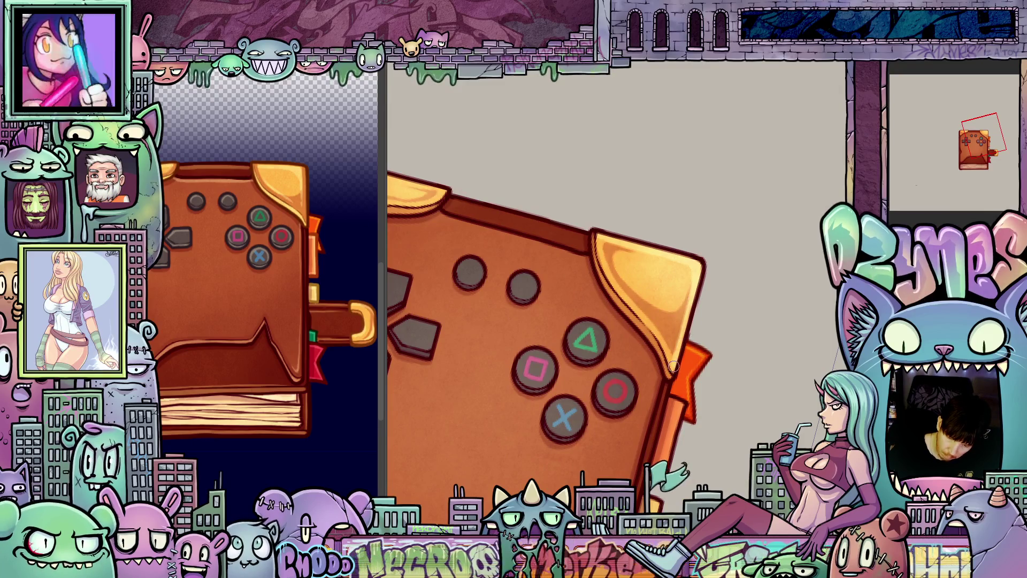
drag(674, 366, 631, 378)
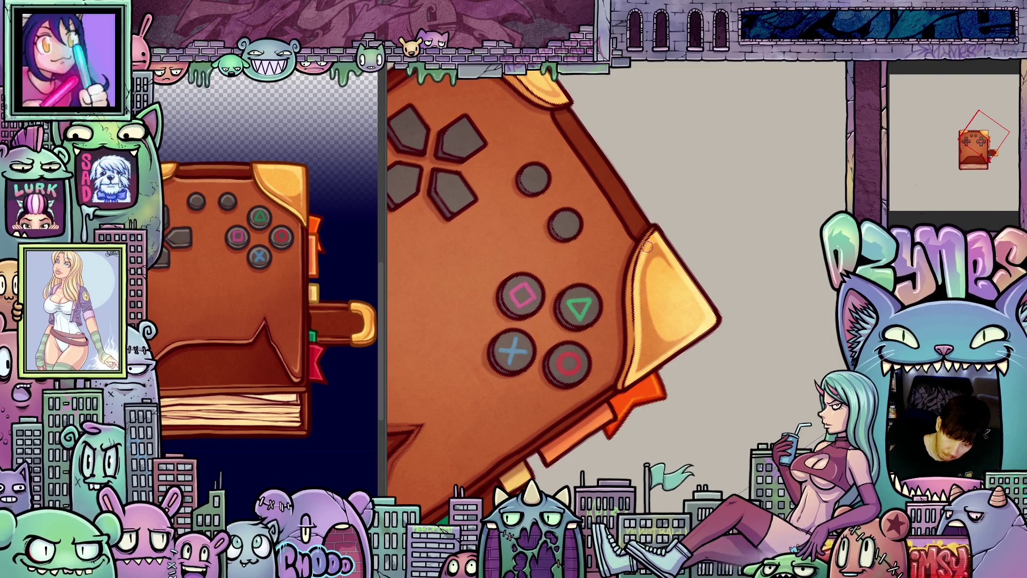
mouse_move(646, 251)
mouse_down()
mouse_move(765, 303)
mouse_move(663, 299)
mouse_up()
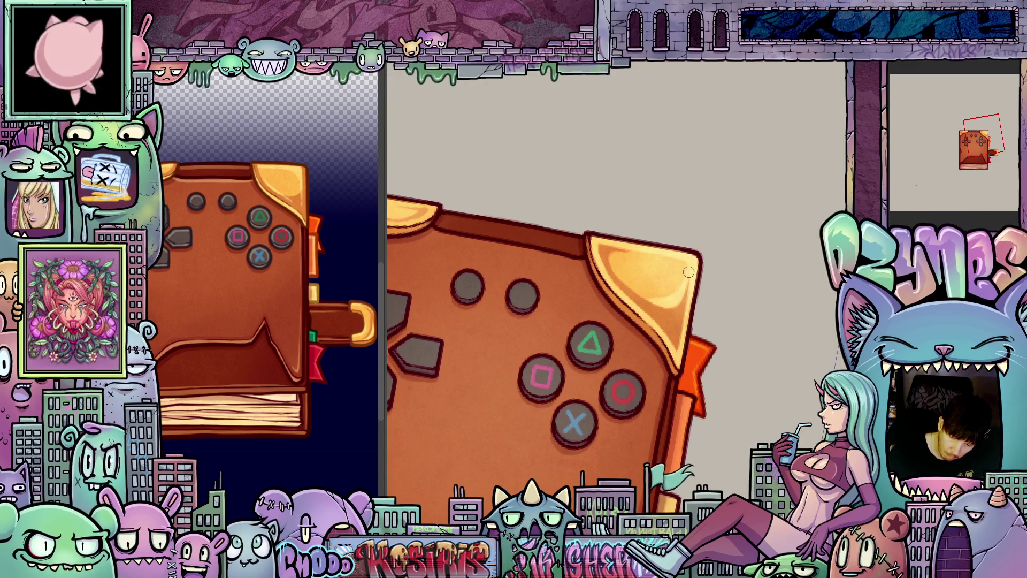
scroll(642, 416, down, 2)
drag(801, 392, 737, 414)
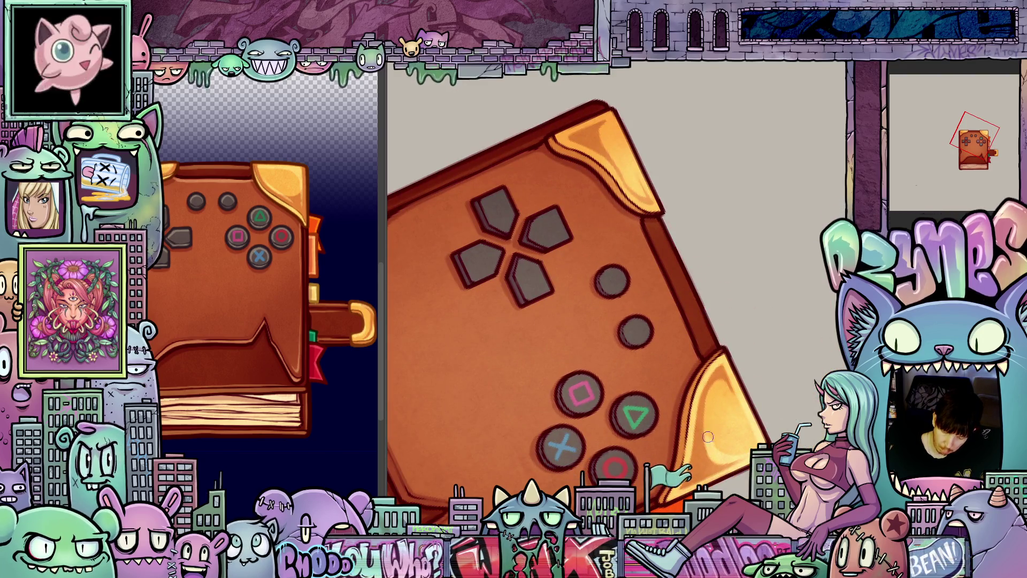
key(ctrl+@)
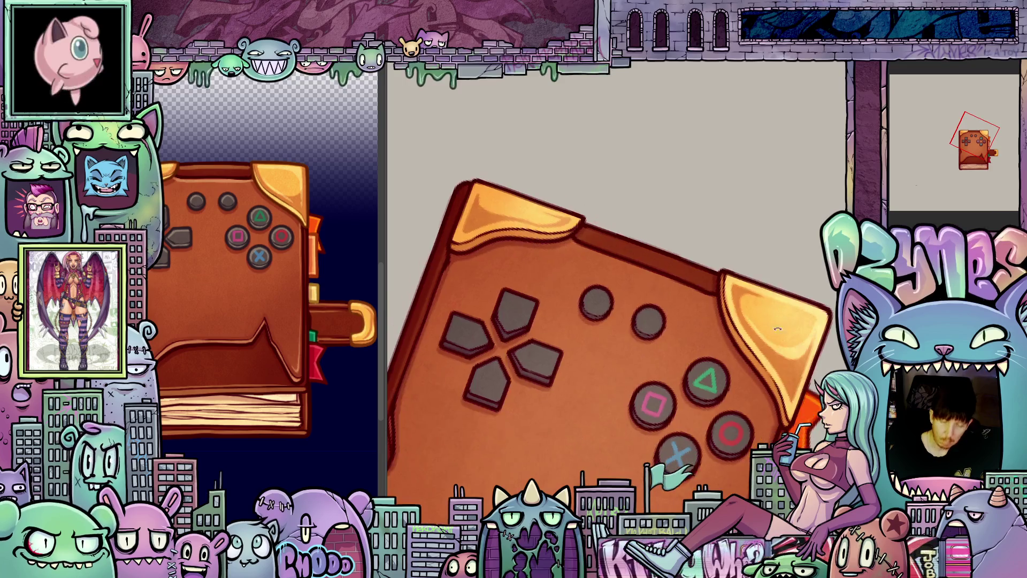
drag(589, 241, 691, 321)
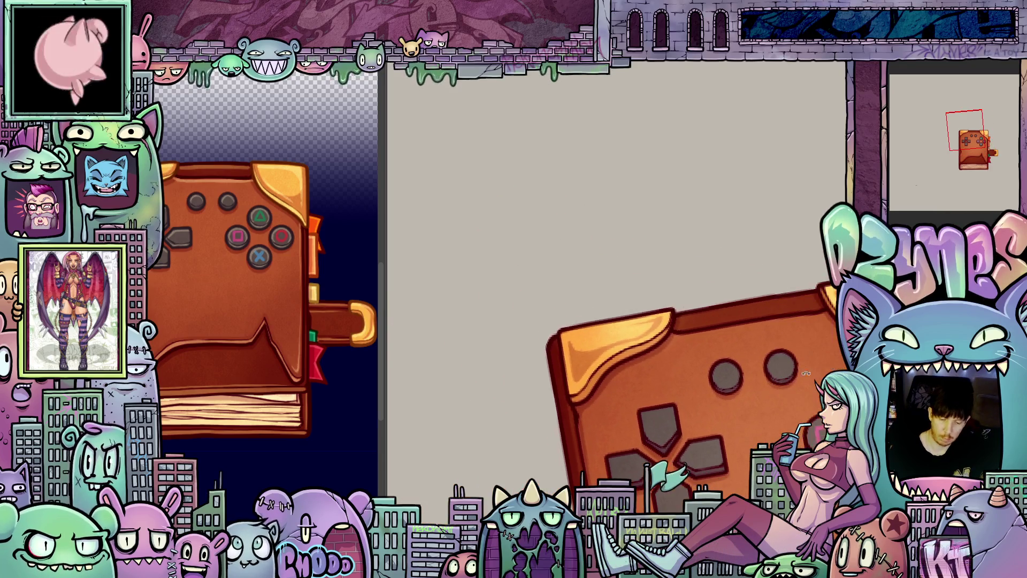
drag(535, 348, 610, 376)
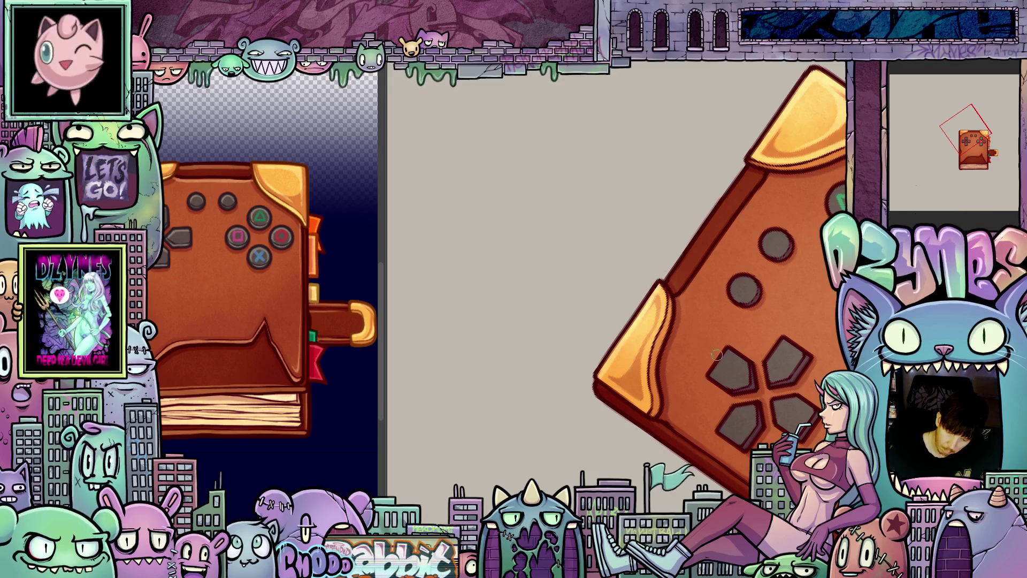
mouse_move(717, 355)
mouse_down()
mouse_move(589, 358)
mouse_move(629, 404)
mouse_up()
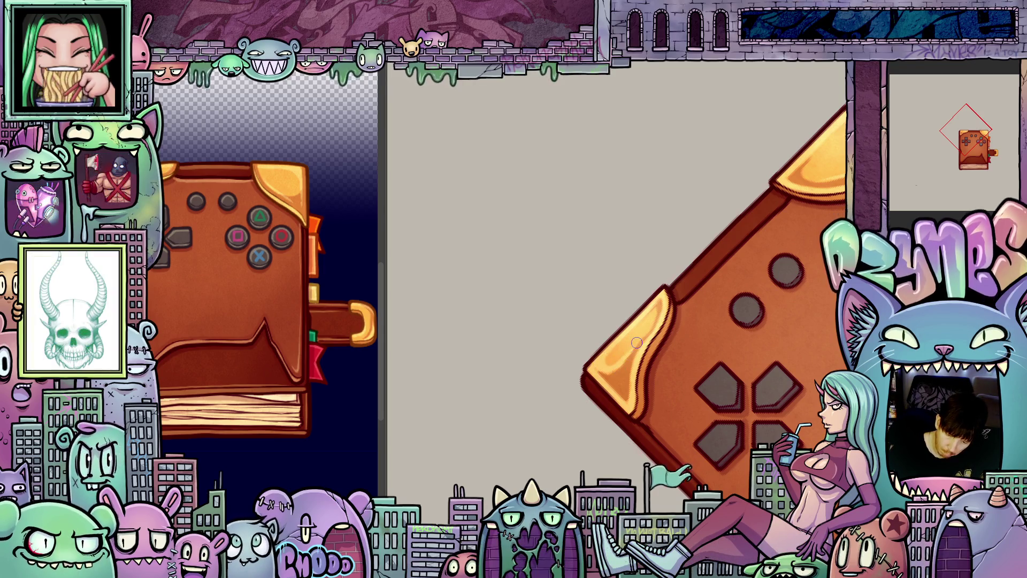
key(Escape)
mouse_move(633, 362)
mouse_down()
mouse_move(703, 394)
mouse_move(618, 293)
mouse_up()
scroll(750, 288, up, 4)
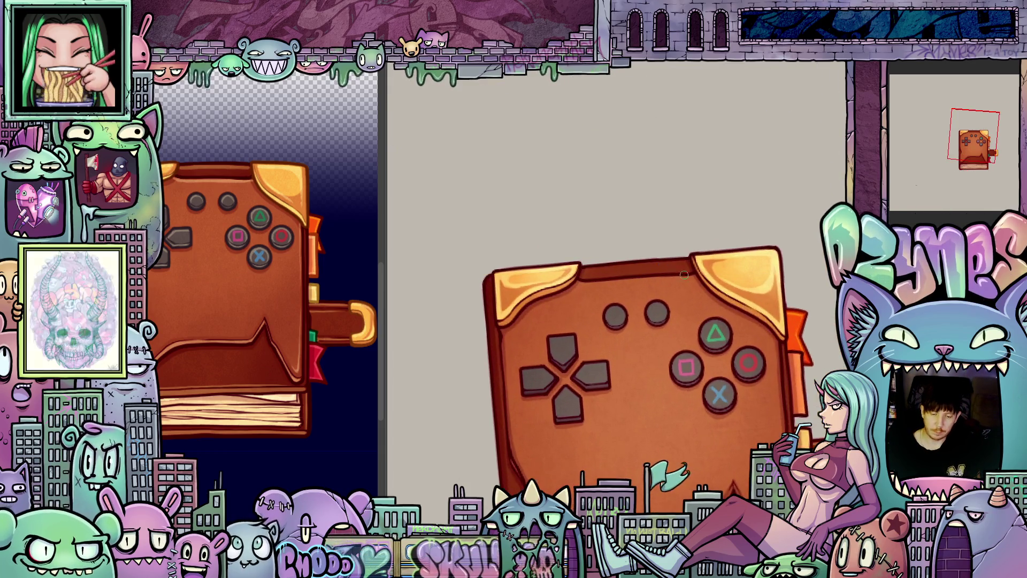
key(ctrl+z)
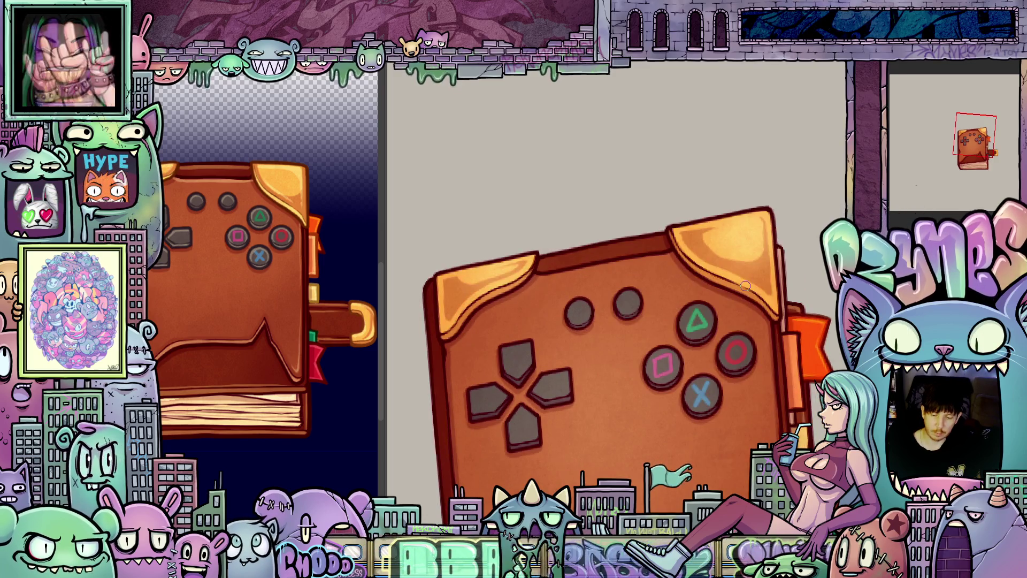
key(ctrl+z)
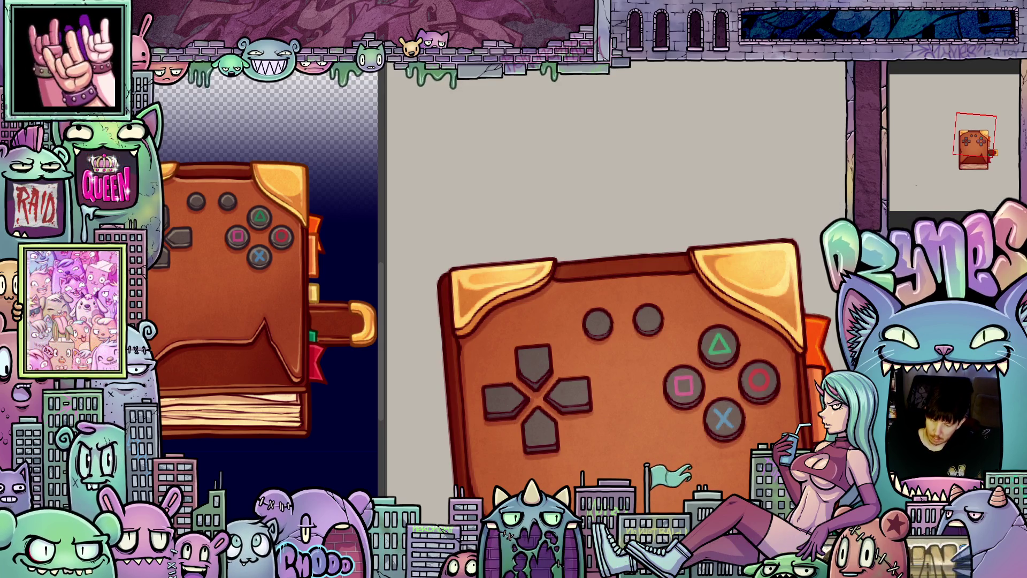
key(ctrl+z)
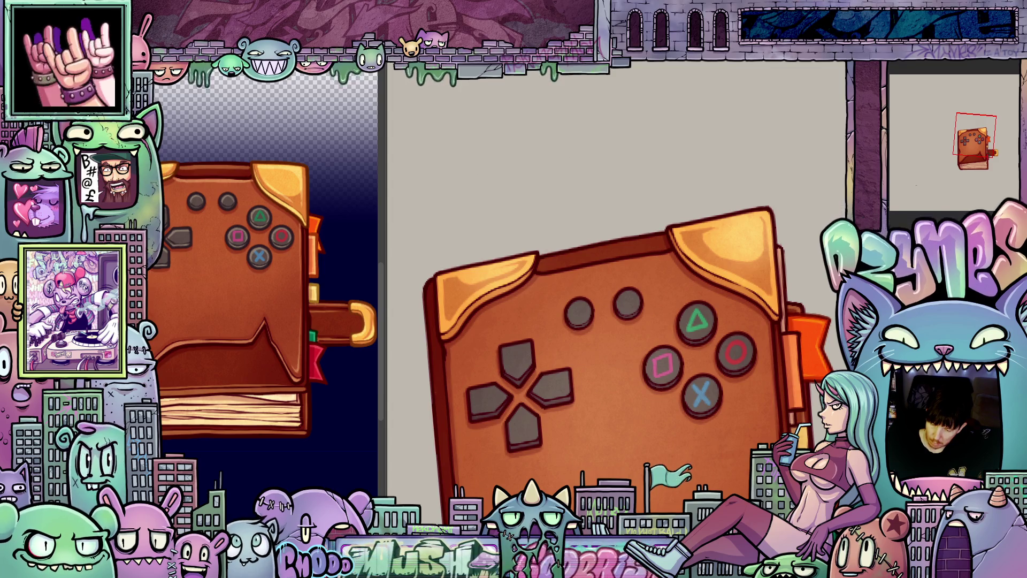
key(ctrl+z)
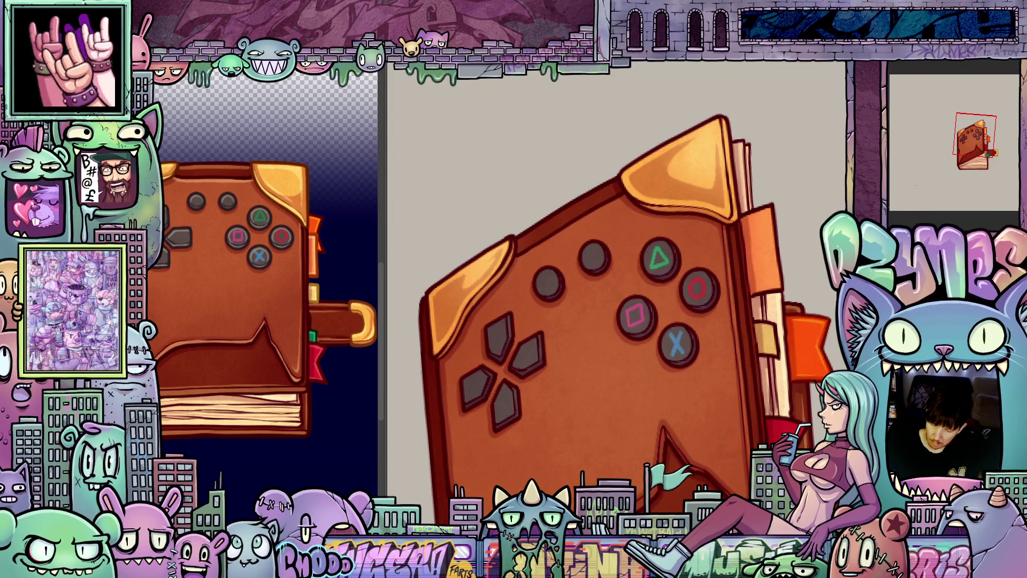
key(ctrl+z)
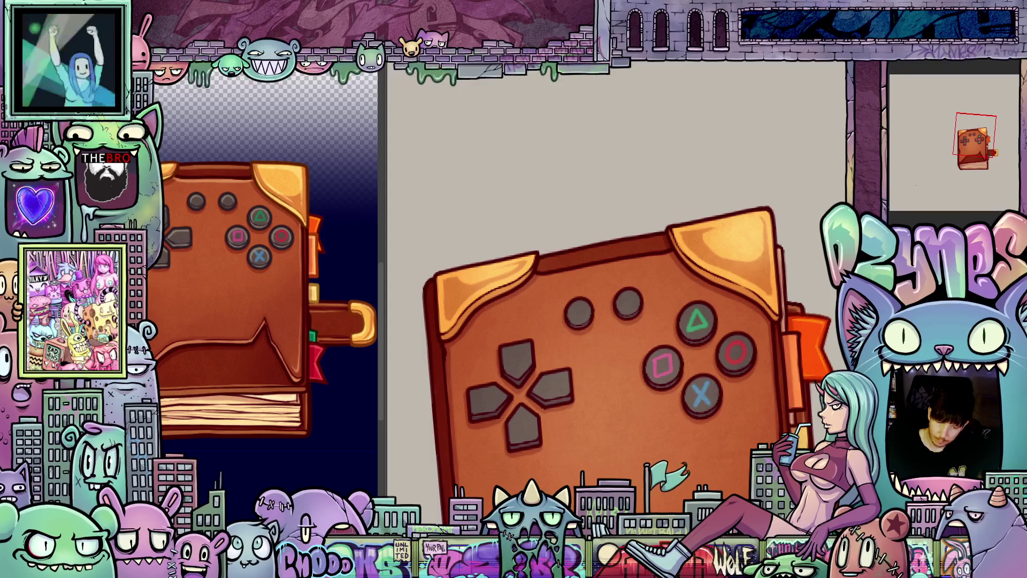
drag(784, 432, 639, 302)
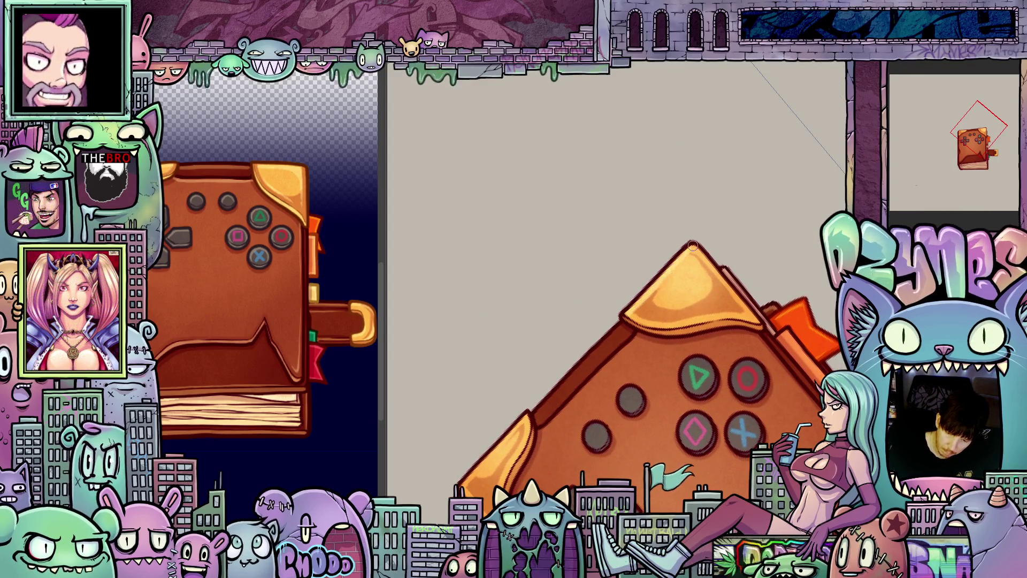
key(Escape)
drag(757, 431, 632, 316)
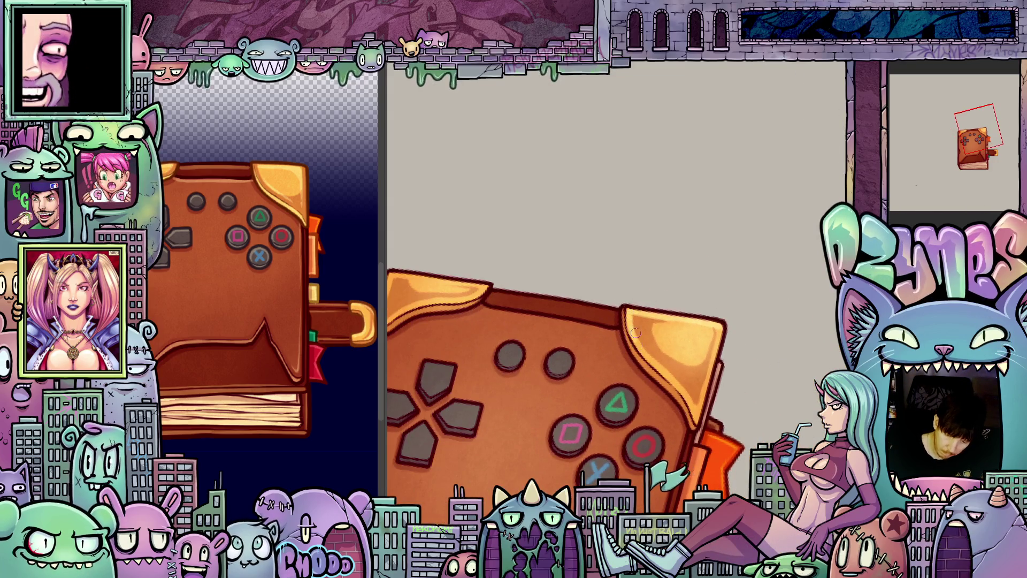
drag(654, 368, 620, 284)
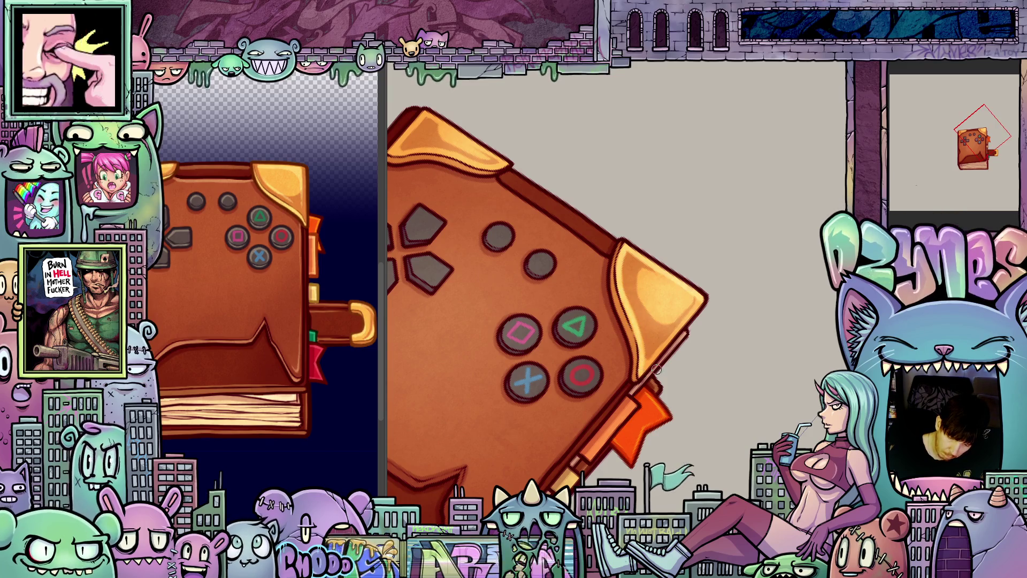
drag(658, 369, 669, 341)
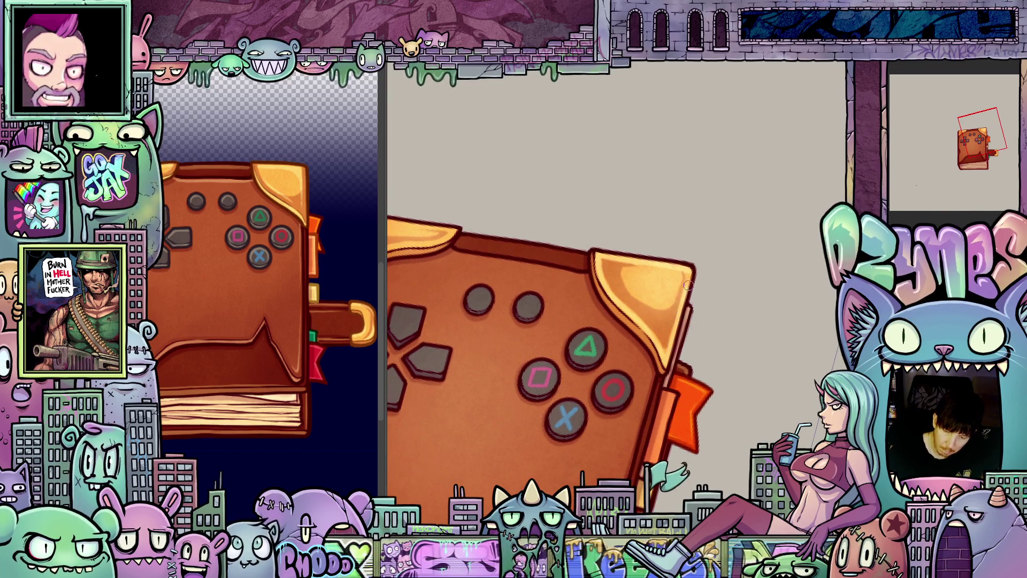
drag(688, 265, 647, 298)
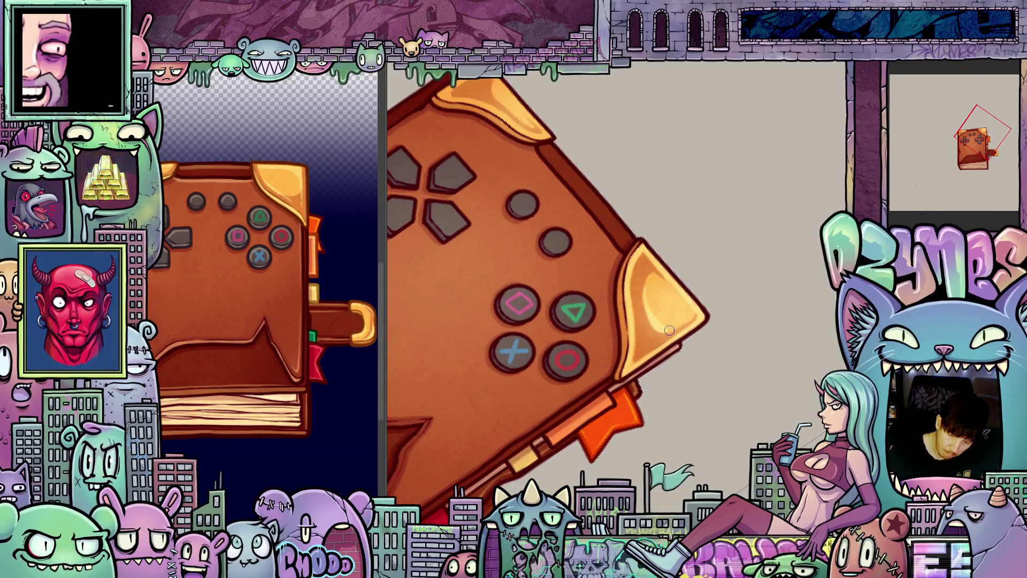
key(Escape)
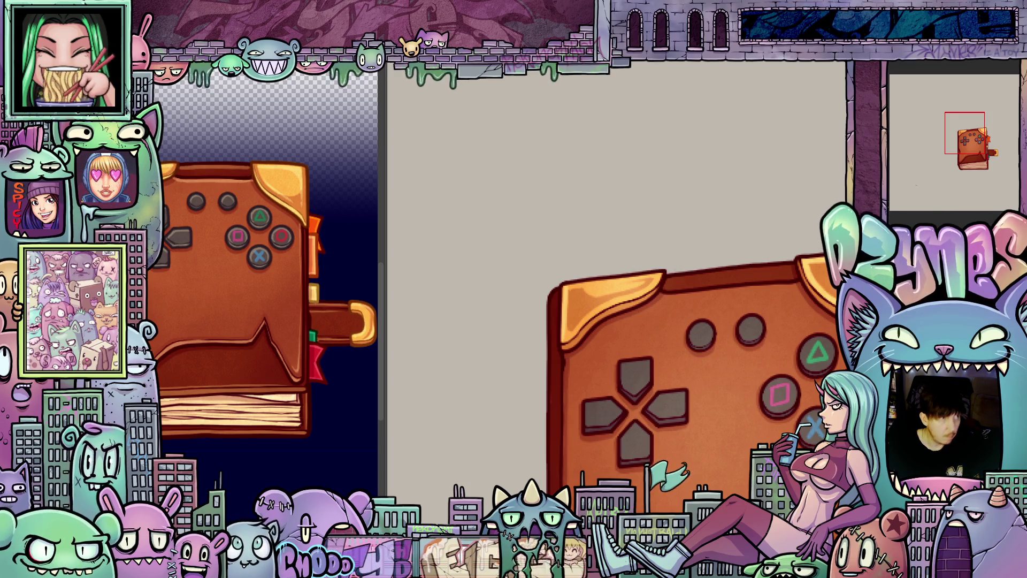
drag(642, 278, 592, 332)
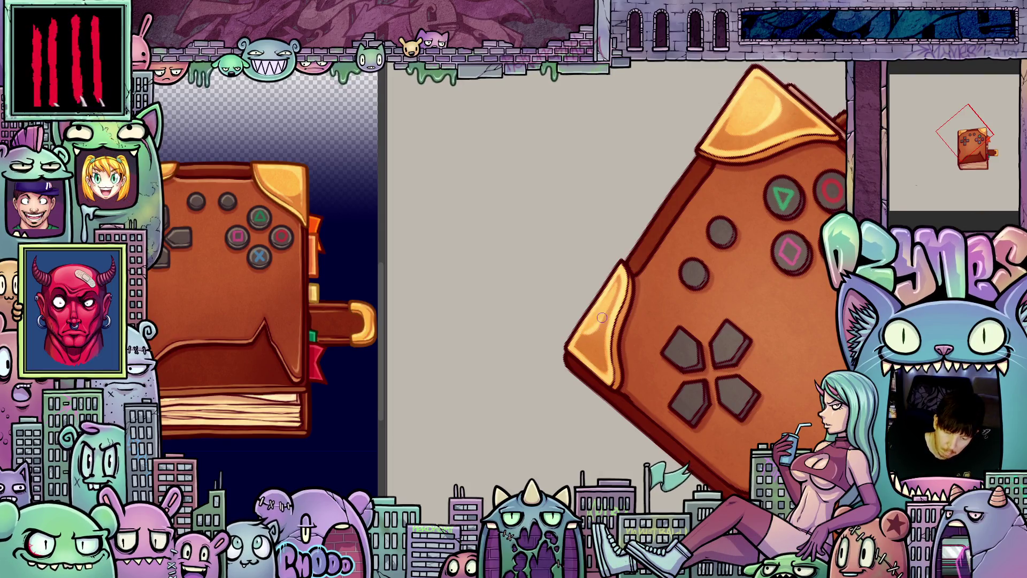
- Zoom in and rotate the view around the controller cover, comparing adjacent frames
drag(749, 283, 776, 321)
scroll(788, 330, up, 2)
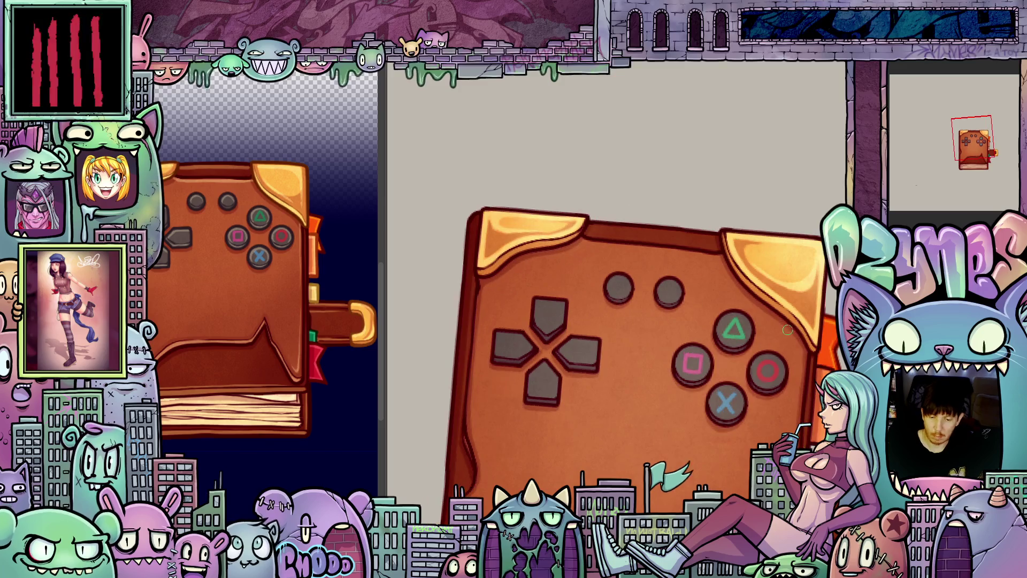
mouse_move(792, 334)
mouse_down()
mouse_move(738, 385)
mouse_move(693, 454)
mouse_move(644, 490)
mouse_up()
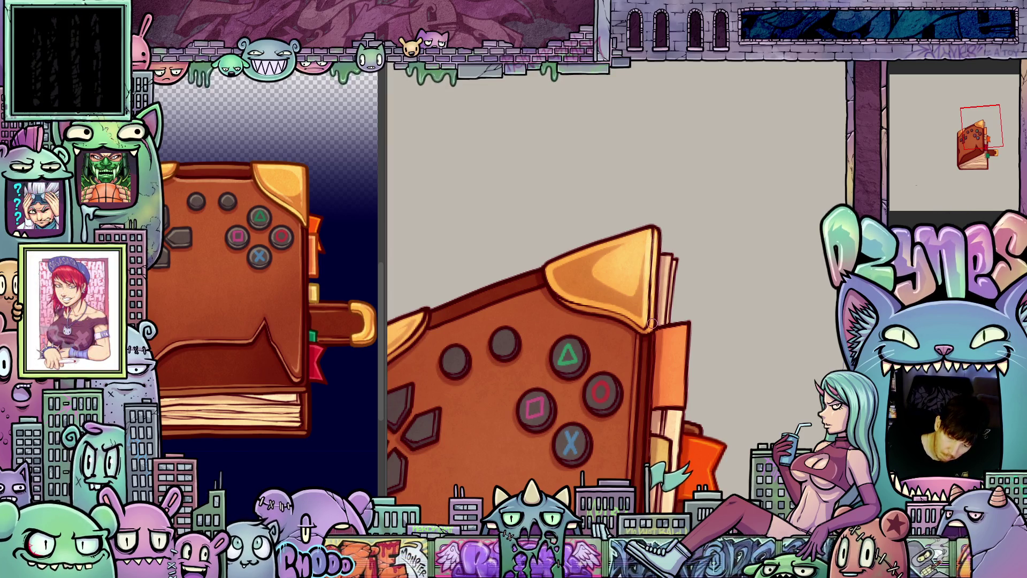
mouse_move(649, 330)
mouse_down()
mouse_move(561, 312)
mouse_move(619, 375)
mouse_up()
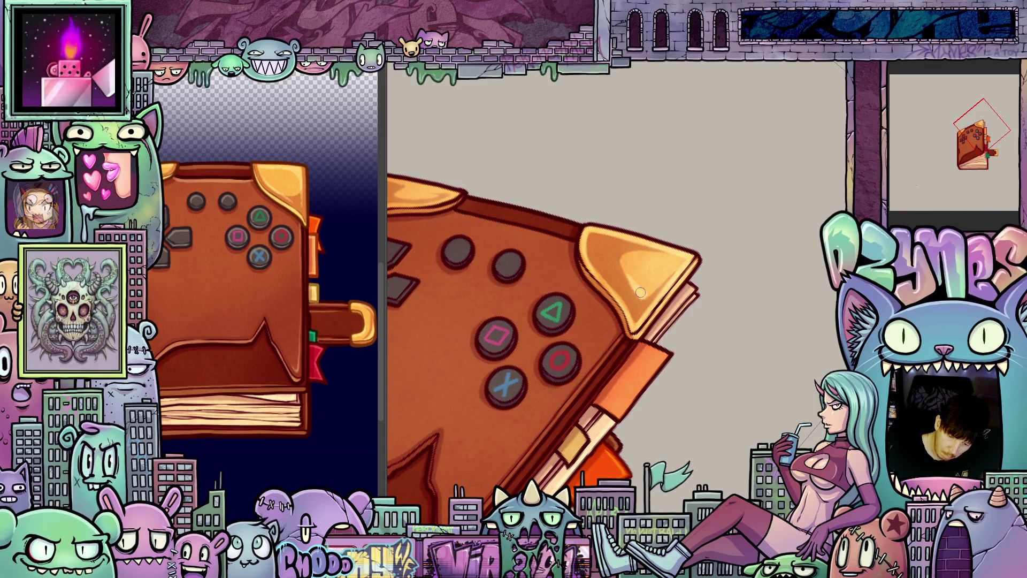
key(4)
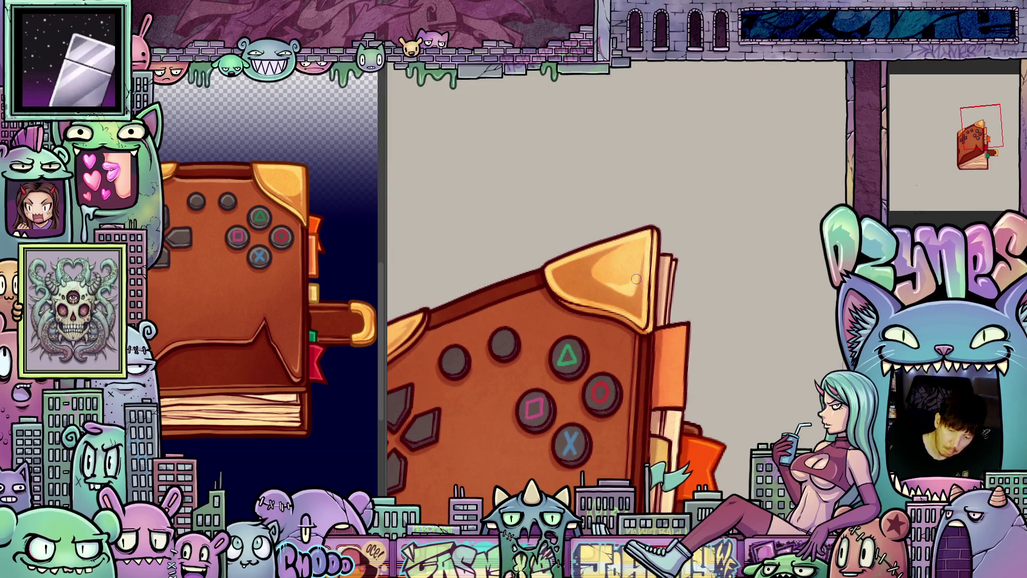
key(5)
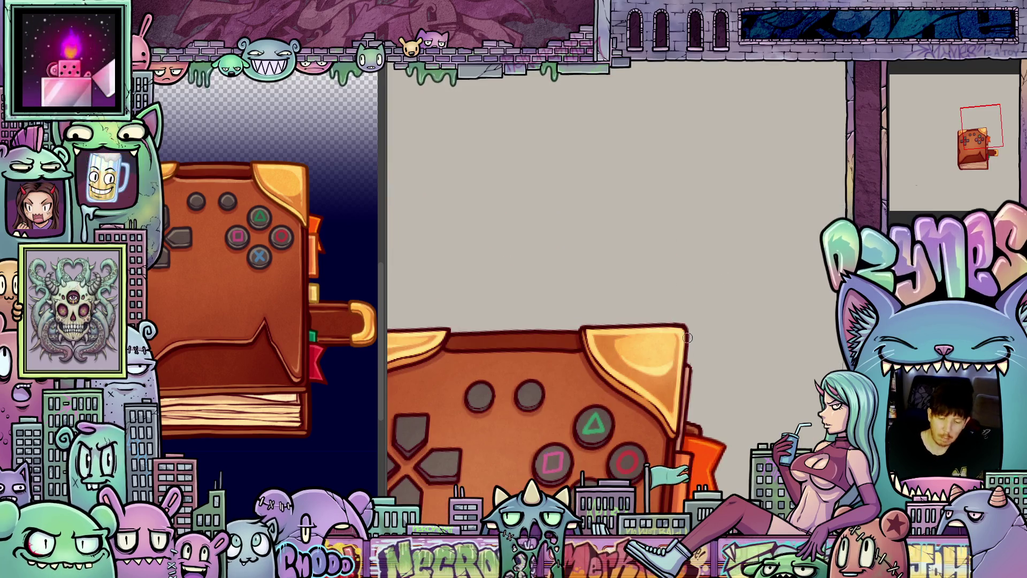
key(4)
- Recentre, straighten and zoom out the view, then advance to the book-opening frame
mouse_move(692, 344)
mouse_down()
mouse_move(688, 374)
mouse_move(701, 346)
mouse_move(681, 355)
mouse_move(683, 368)
mouse_move(617, 374)
mouse_up()
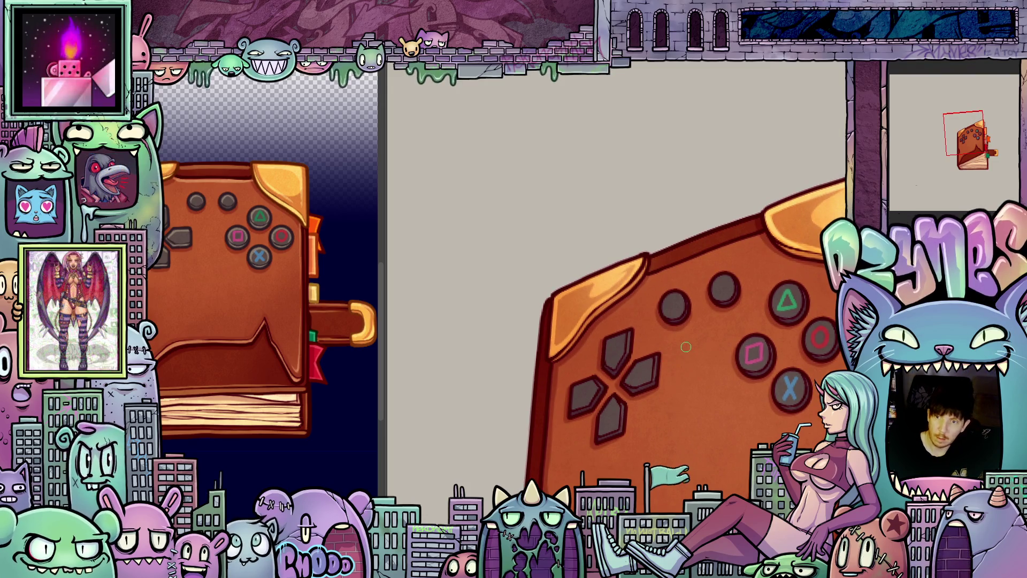
key(4)
key(4)
key(4)
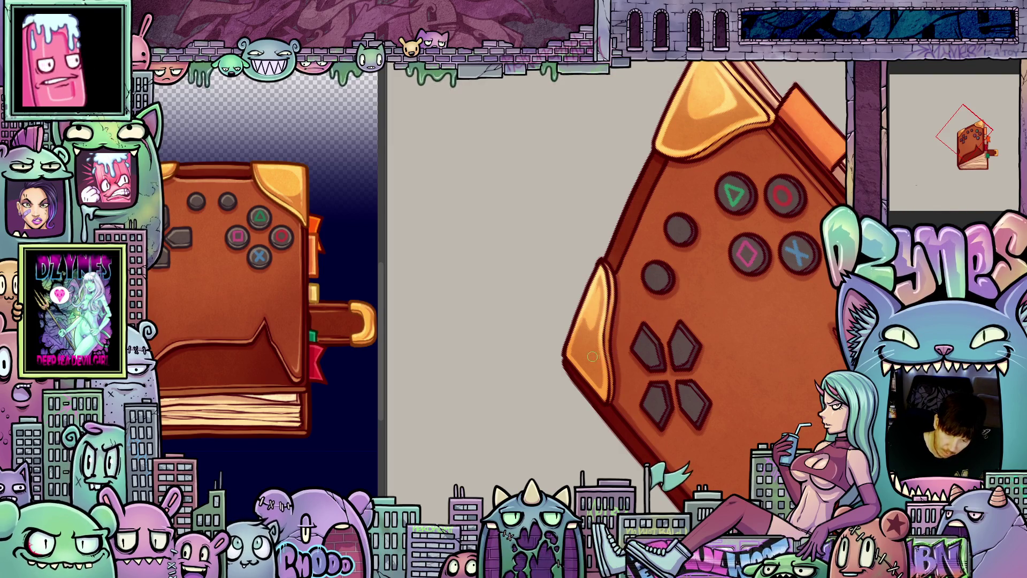
key(5)
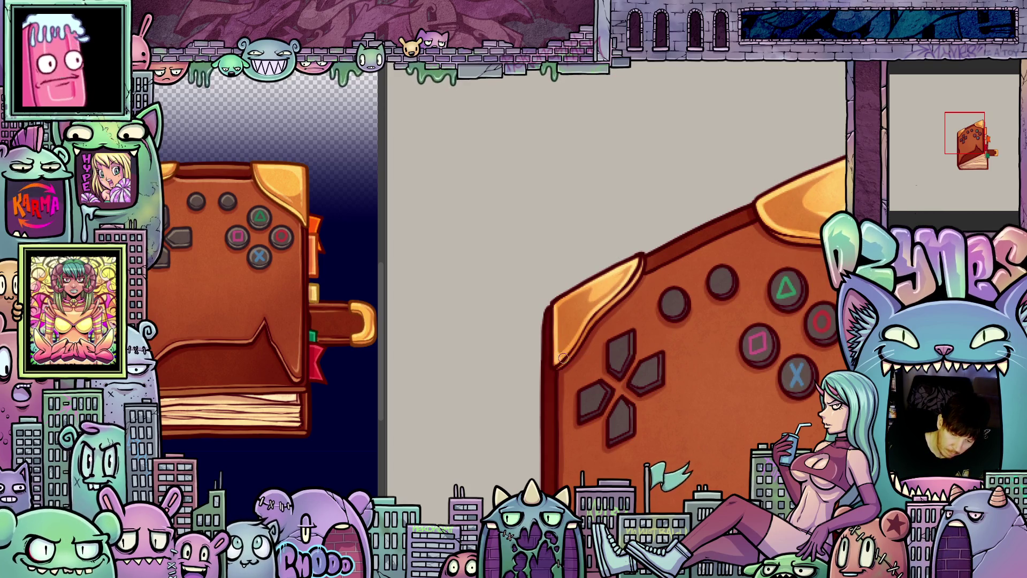
drag(600, 348, 612, 390)
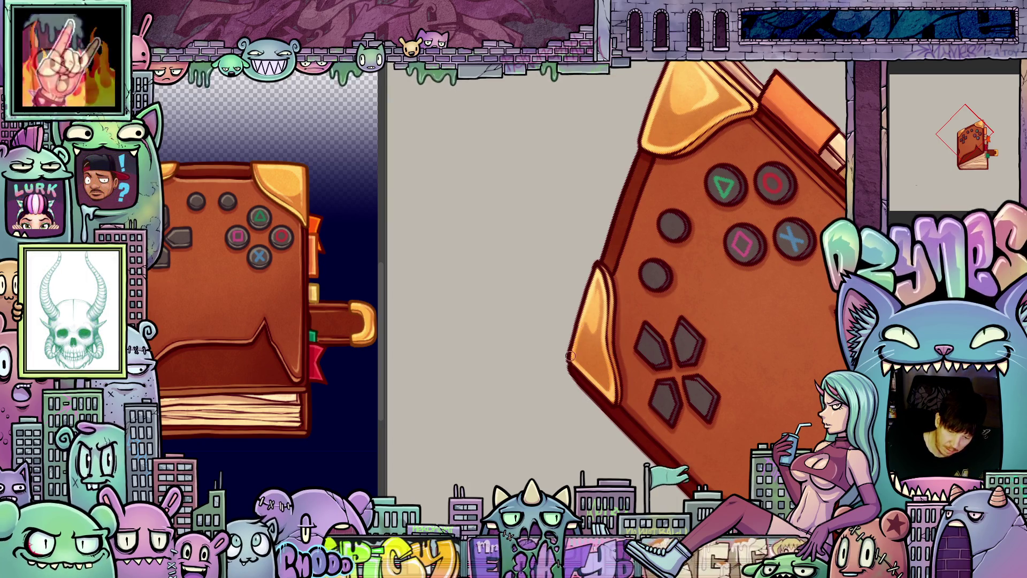
mouse_move(597, 302)
mouse_down()
mouse_move(599, 389)
mouse_move(702, 398)
mouse_up()
key(ctrl+Tab)
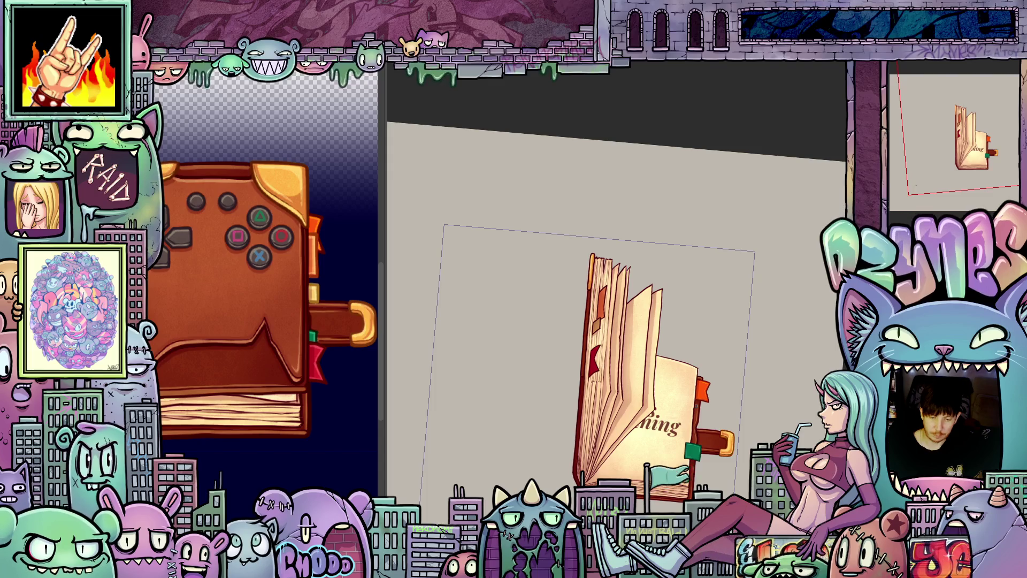
- Advance three frames to the fully open book and zoom in to review the 'ads. running' page
scroll(696, 405, up, 3)
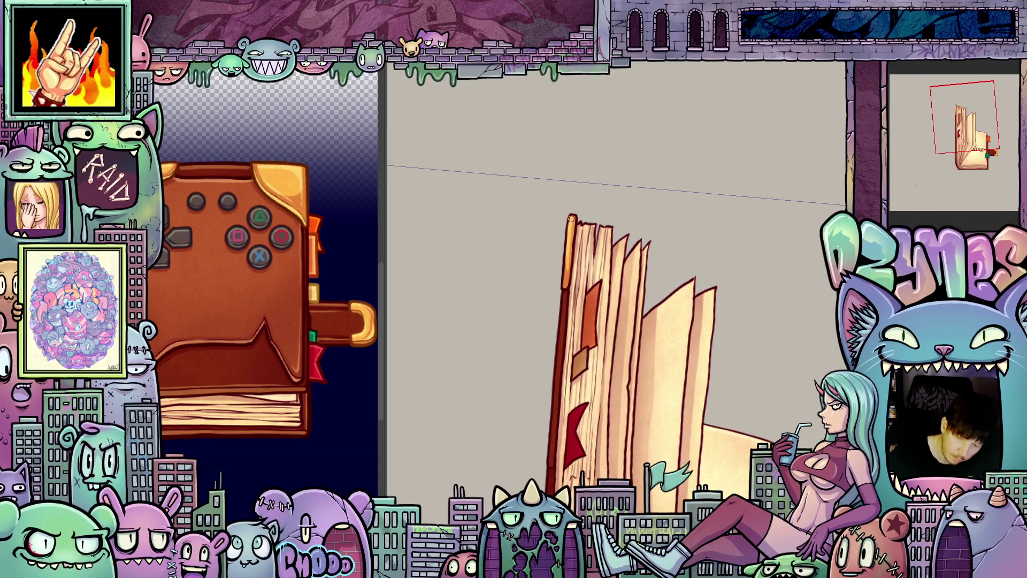
key(ctrl+Tab)
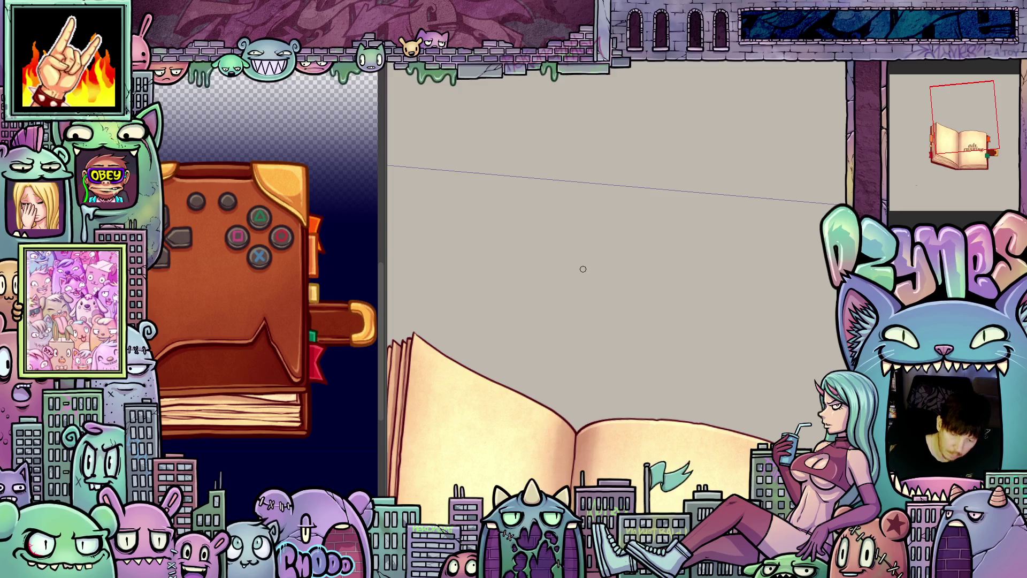
key(ctrl+Tab)
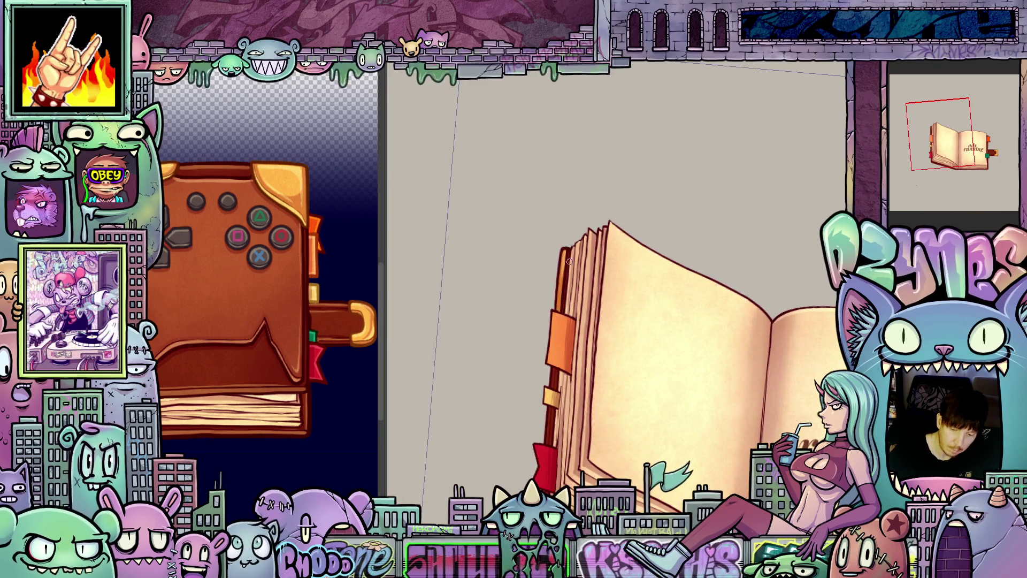
key(ctrl+Tab)
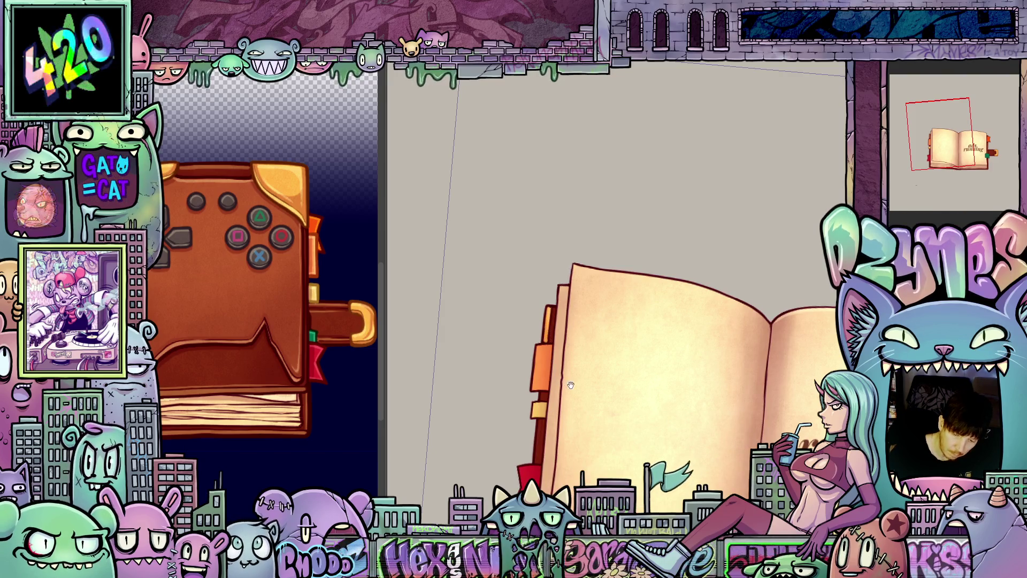
drag(661, 427, 672, 348)
scroll(714, 363, down, 3)
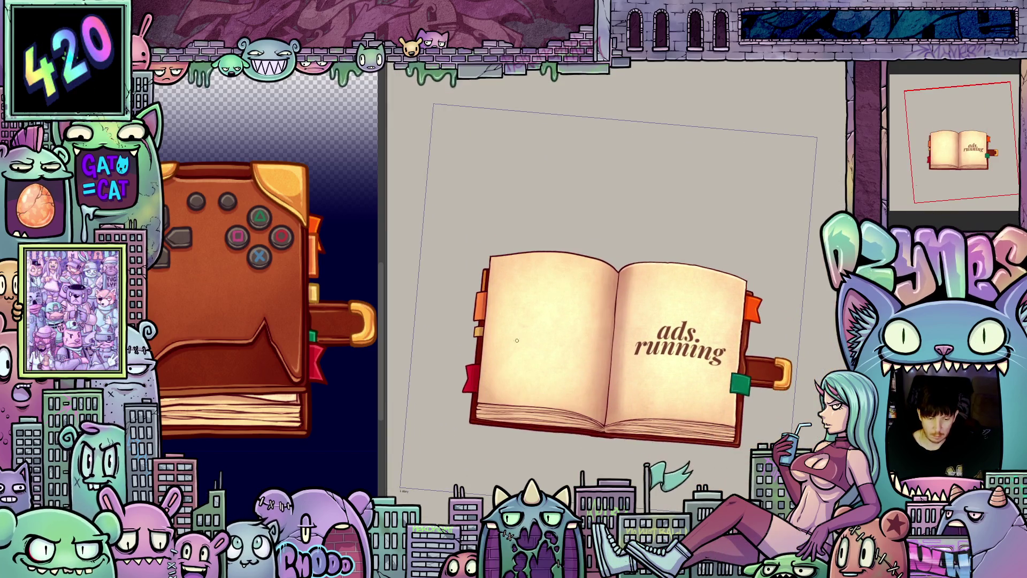
scroll(474, 262, up, 4)
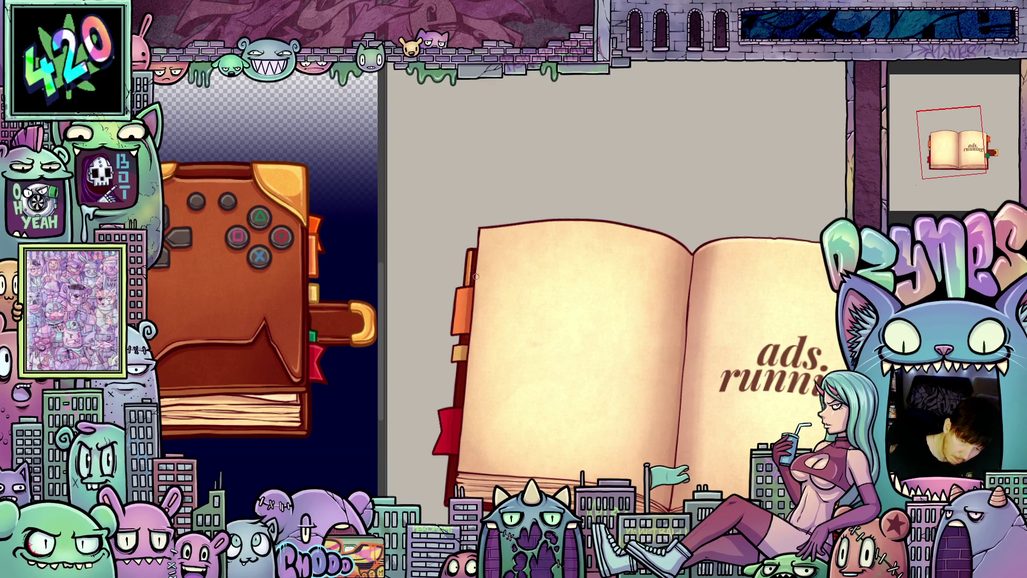
scroll(523, 285, down, 4)
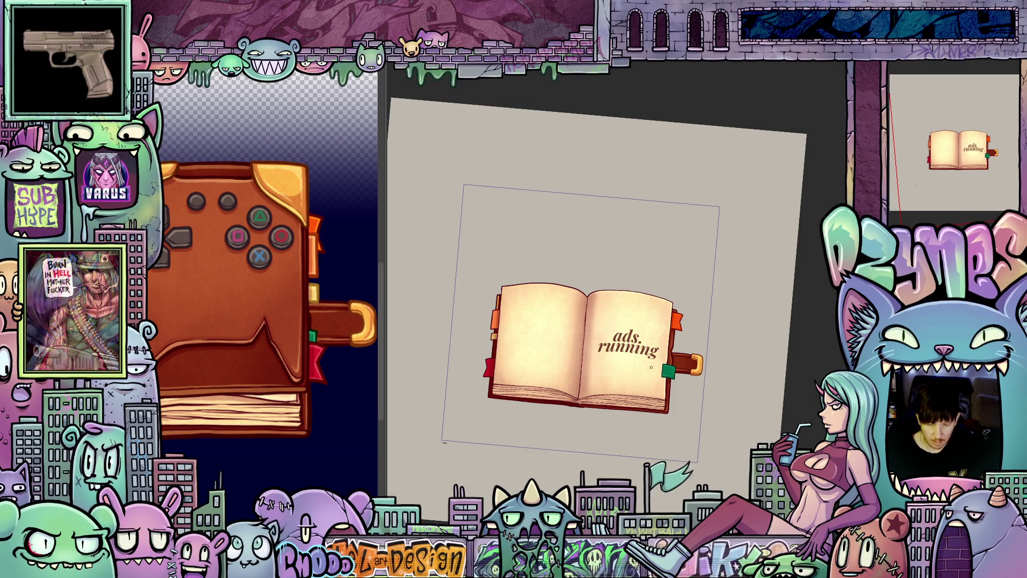
- Step back three frames from the open book to the closed controller cover, then zoom and tilt the view
scroll(651, 367, up, 2)
scroll(651, 367, up, 3)
drag(652, 367, 722, 389)
scroll(722, 389, down, 4)
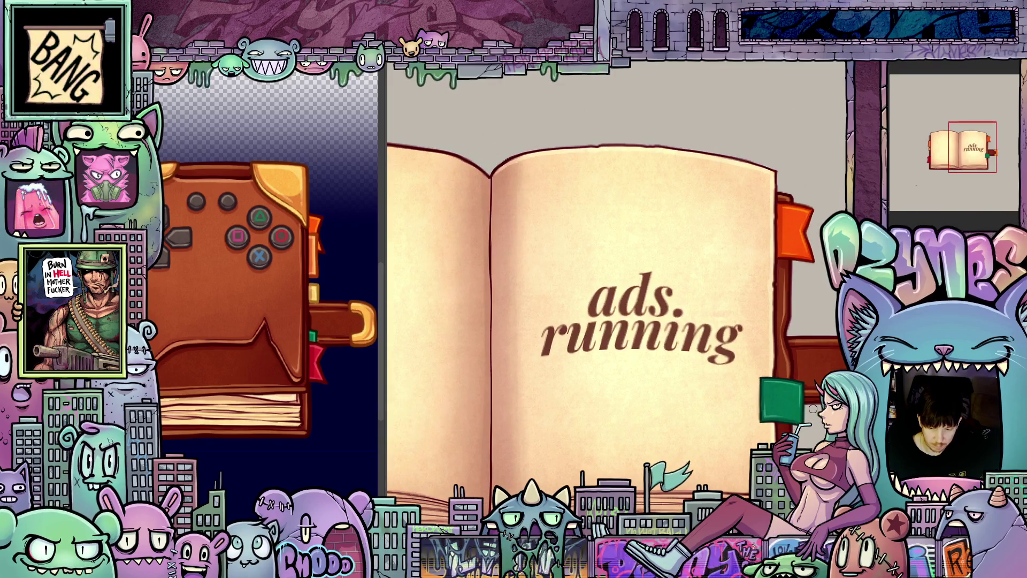
drag(817, 408, 781, 411)
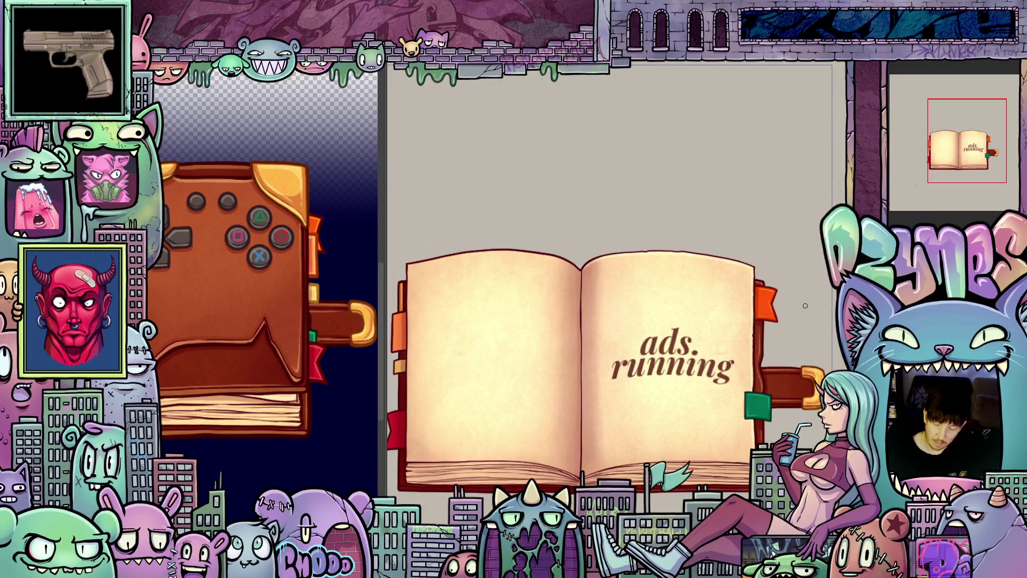
key(Right)
key(Right)
key(Right)
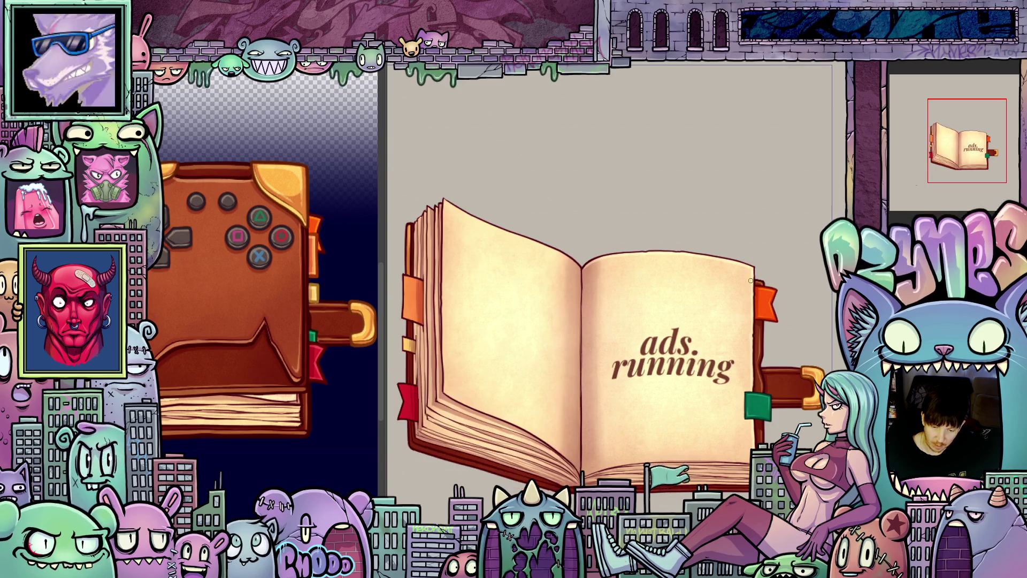
key(Right)
key(Right)
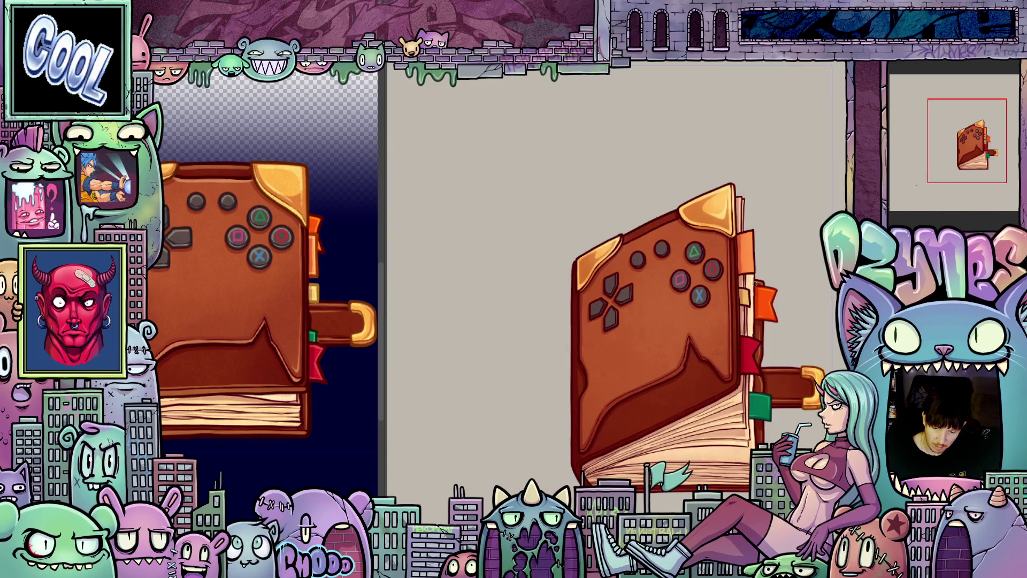
key(Right)
key(Right)
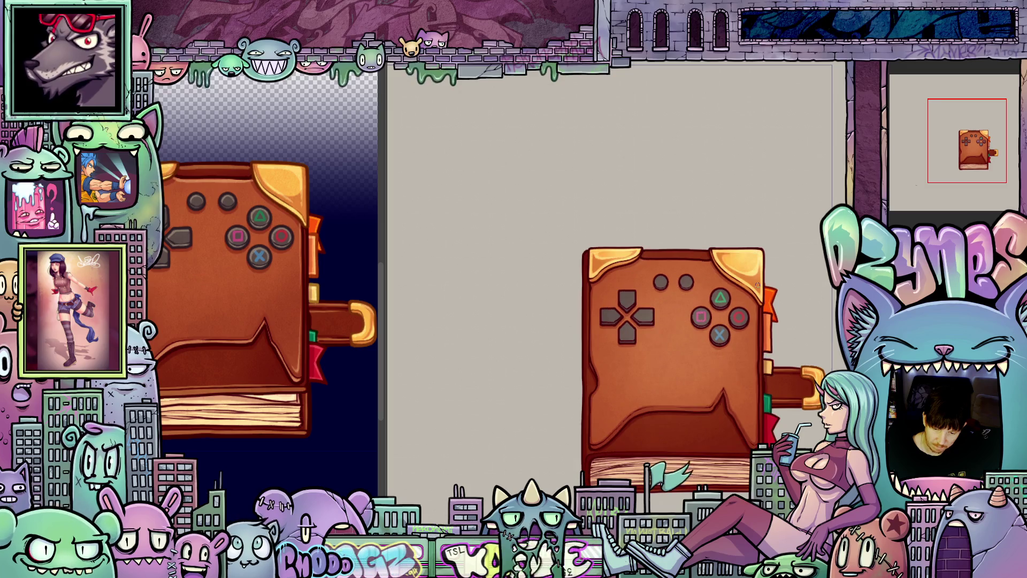
scroll(757, 285, up, 3)
mouse_move(753, 284)
mouse_down()
mouse_move(783, 205)
mouse_move(753, 298)
mouse_up()
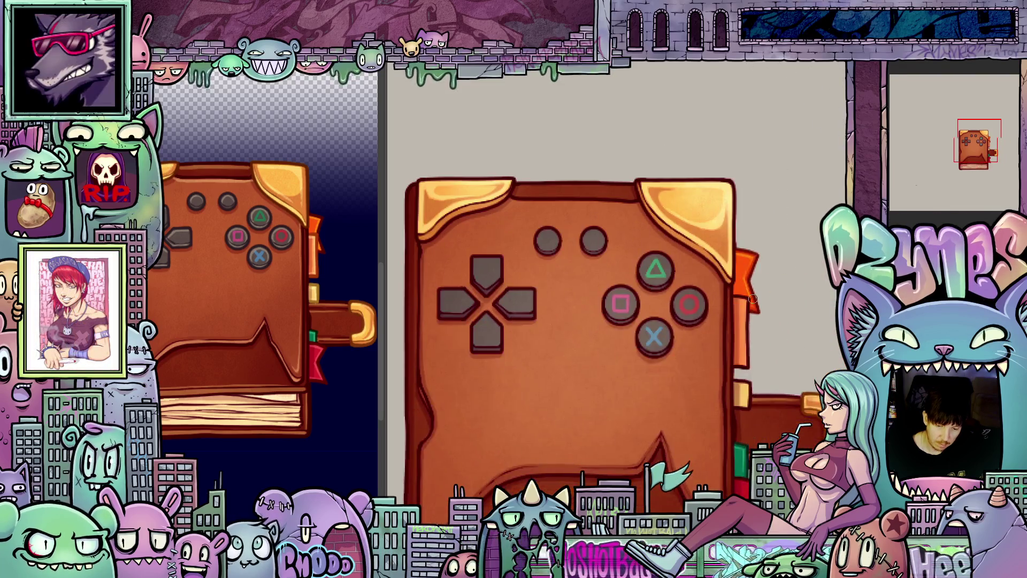
scroll(753, 299, up, 2)
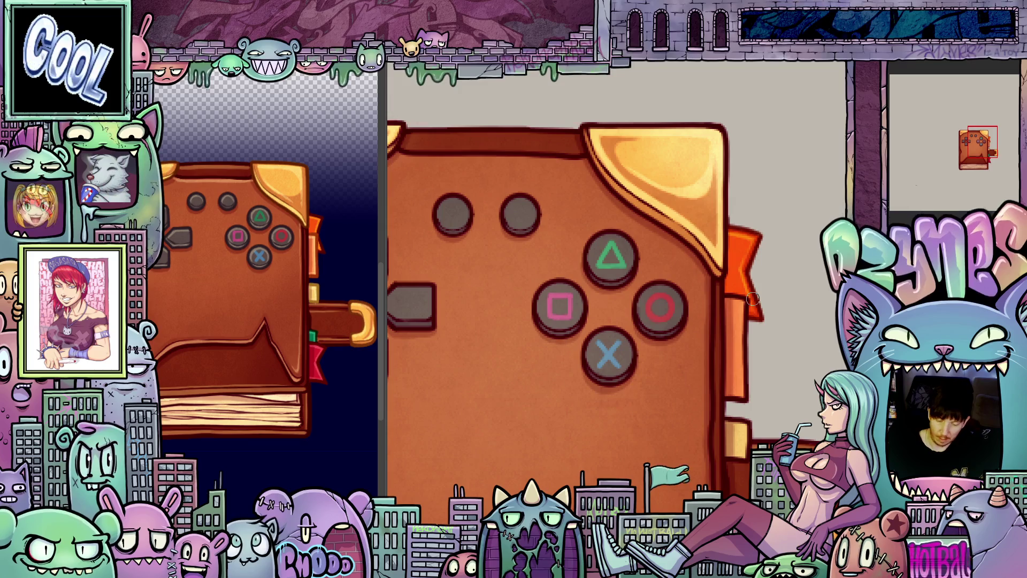
drag(589, 355, 613, 365)
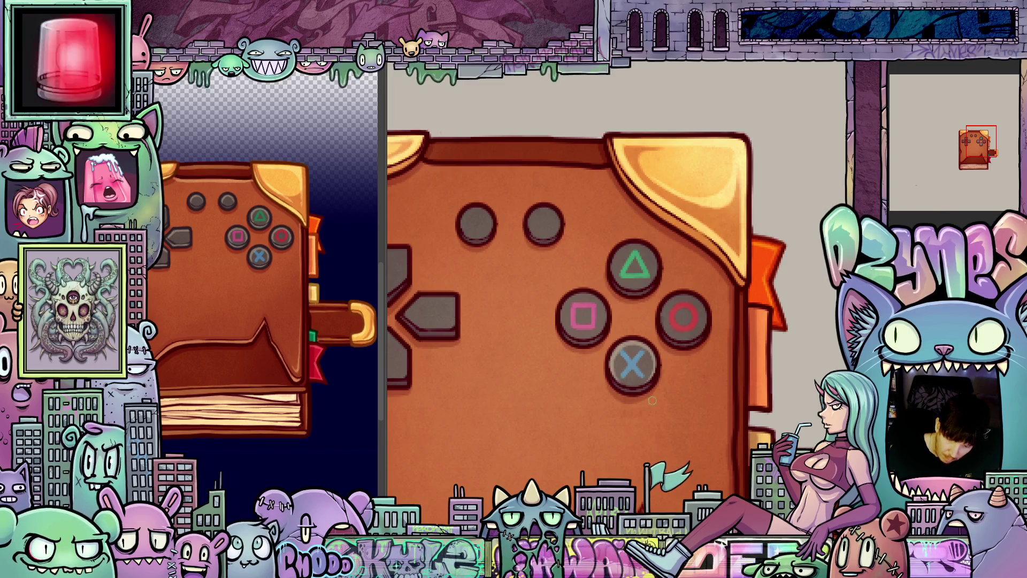
scroll(653, 400, up, 2)
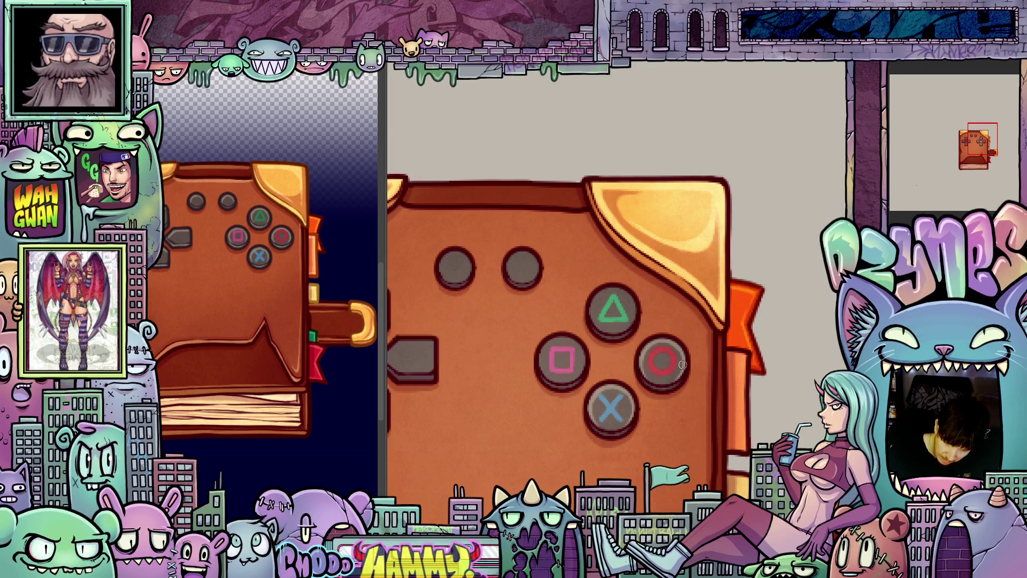
drag(683, 364, 703, 419)
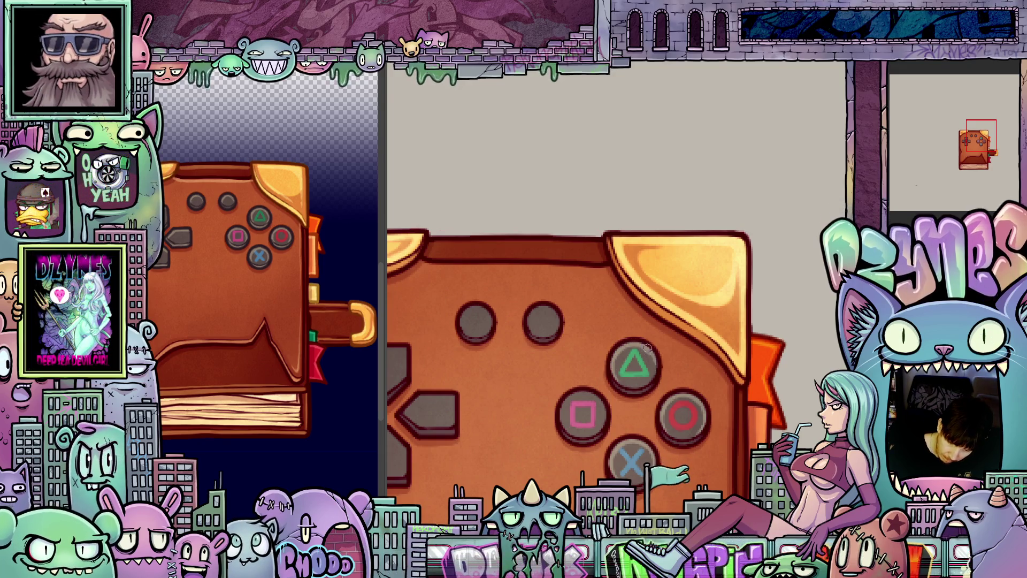
drag(649, 348, 687, 314)
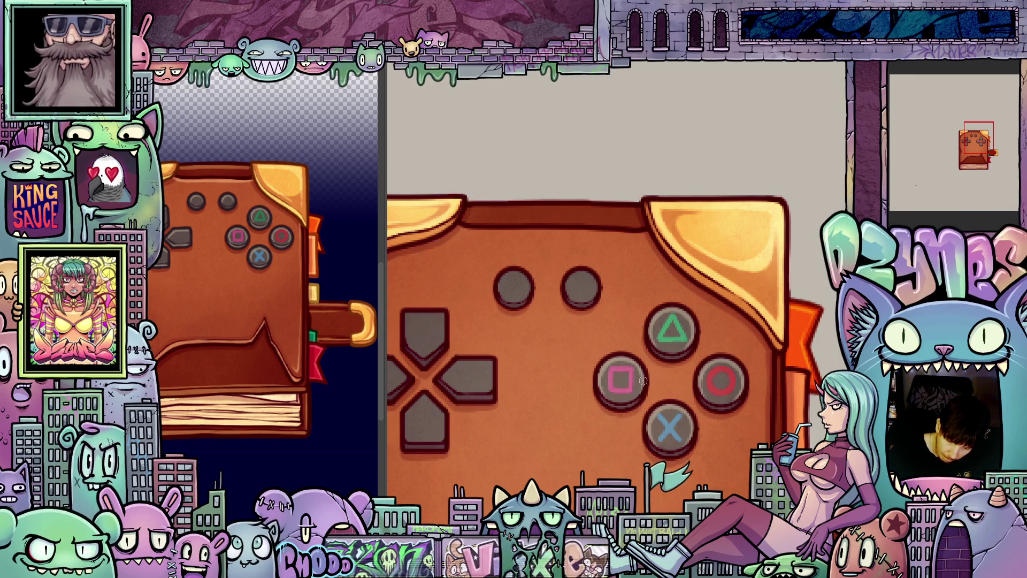
drag(640, 393, 672, 347)
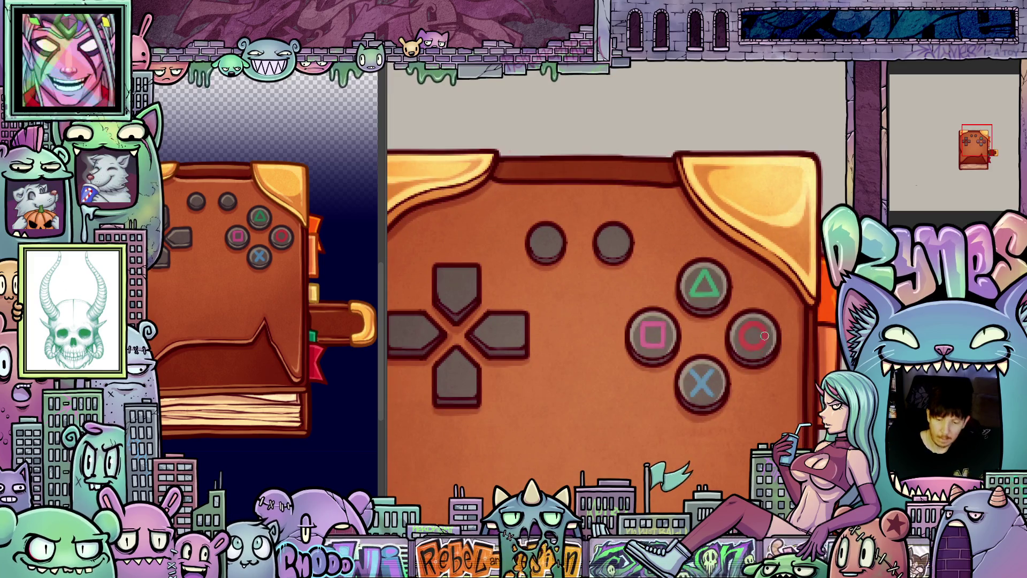
key(minus)
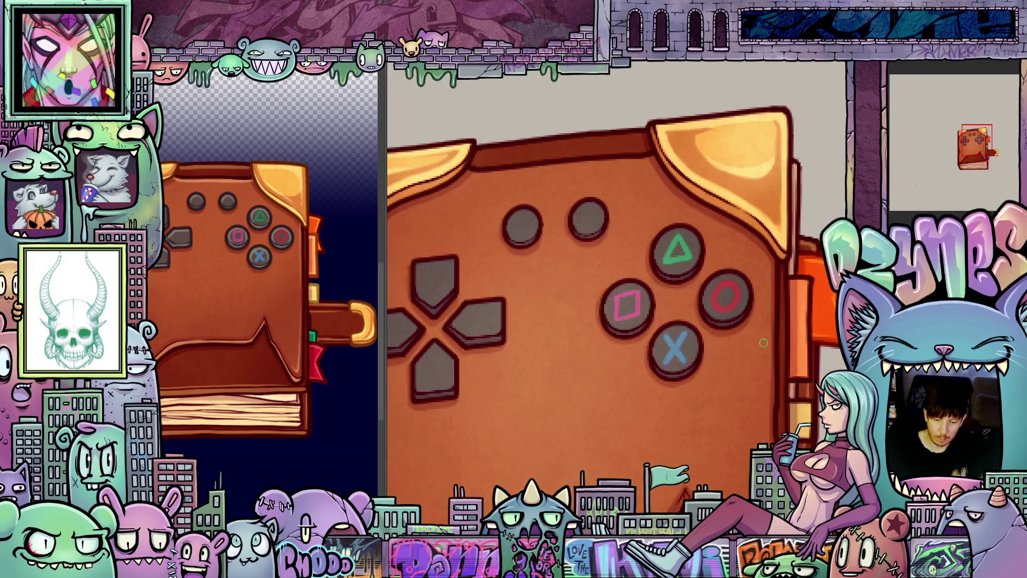
scroll(726, 380, up, 1)
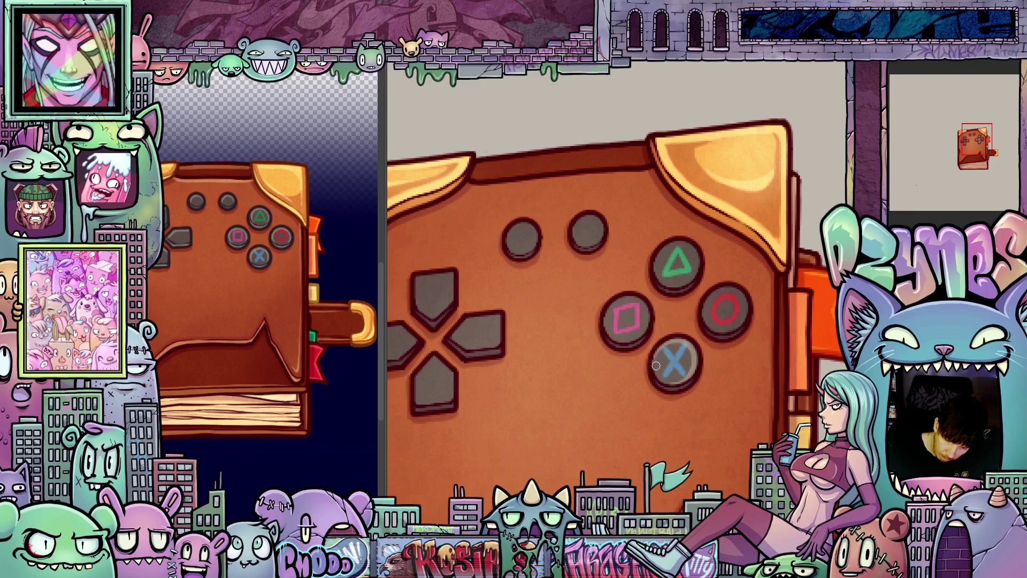
scroll(674, 382, up, 2)
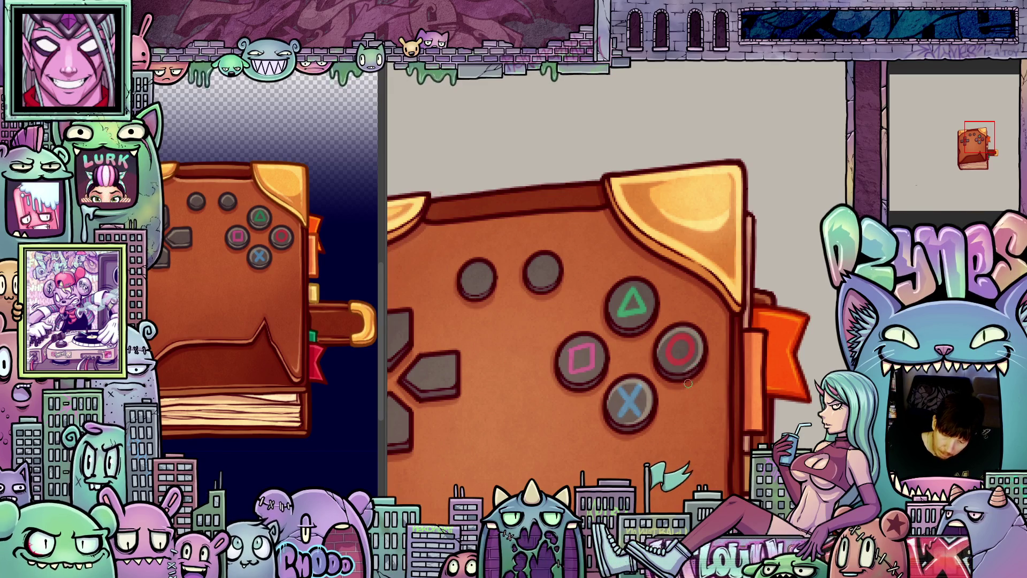
drag(668, 364, 680, 411)
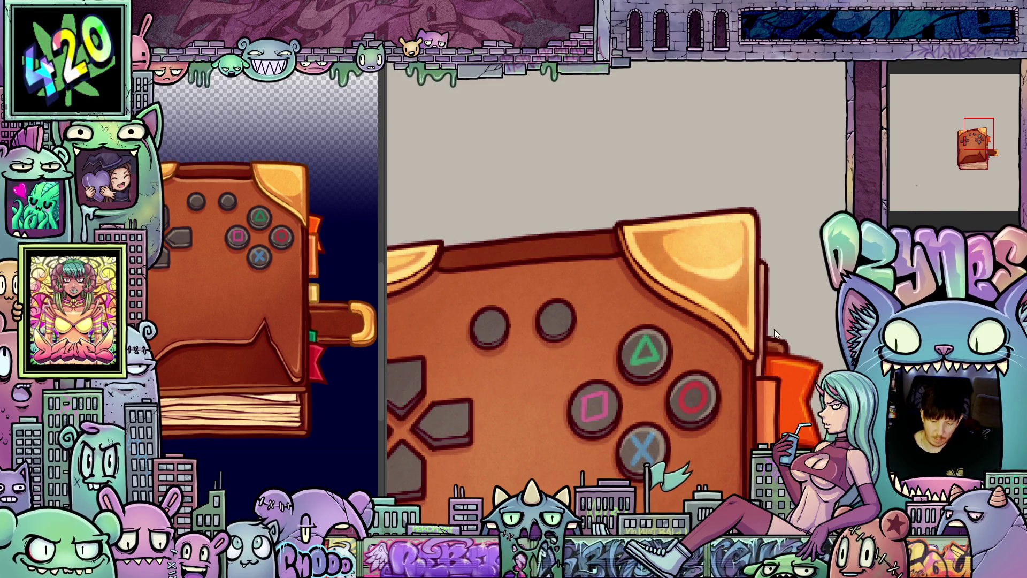
scroll(705, 409, up, 1)
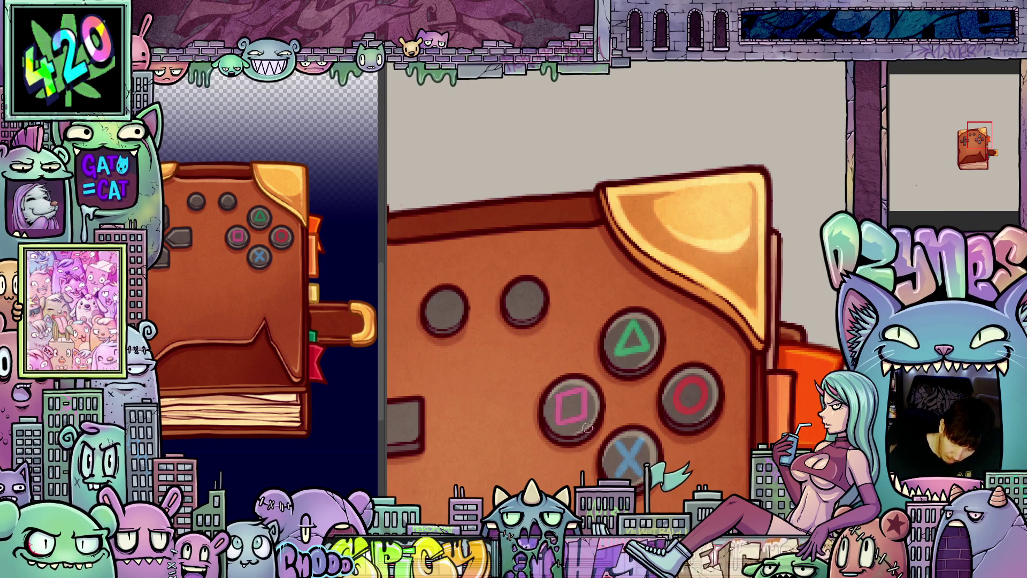
drag(602, 453, 725, 478)
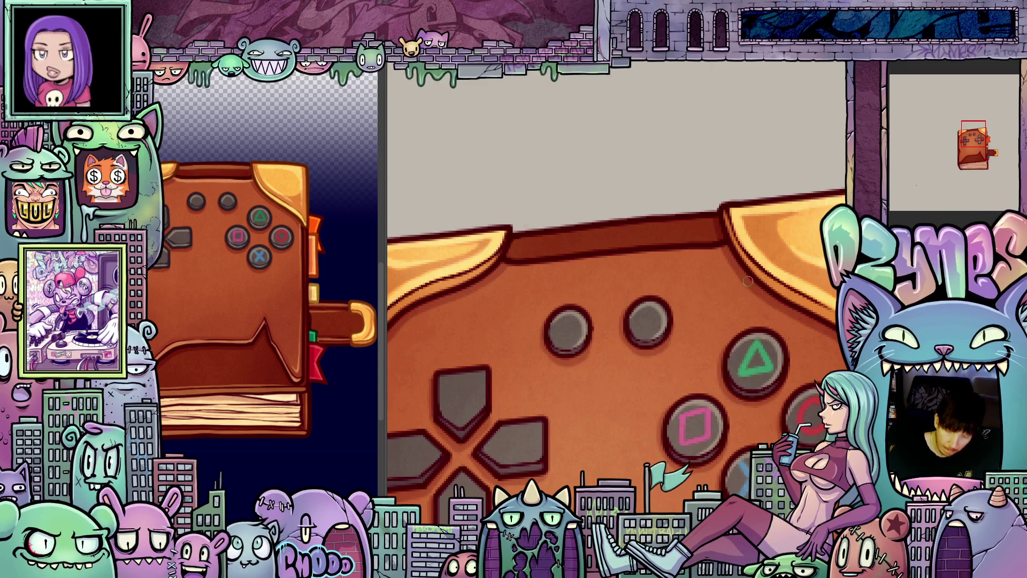
- Level and pan around the controller cover, then advance to the frame with cream page edges
key(ctrl+at)
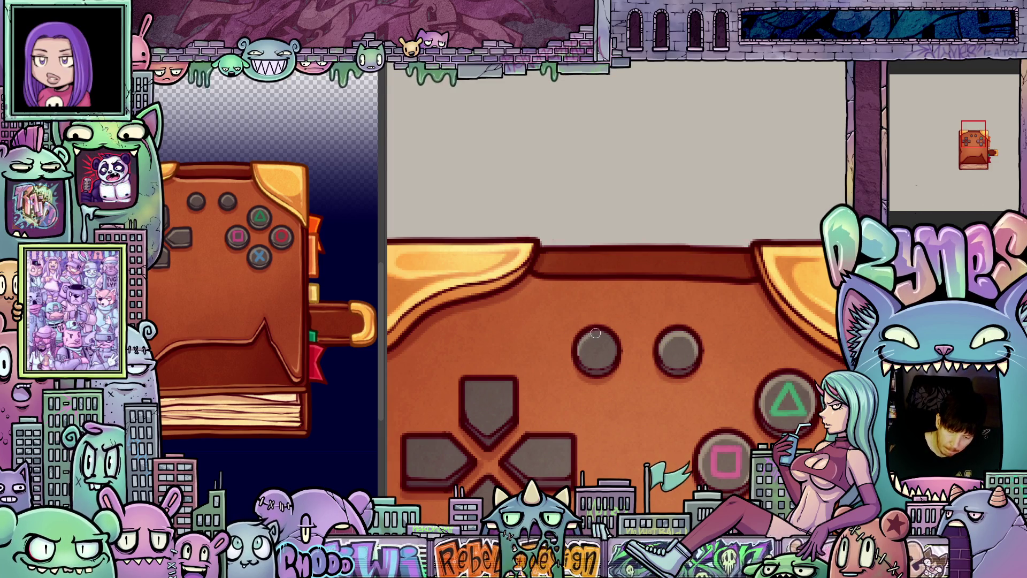
mouse_move(646, 371)
mouse_down()
mouse_move(630, 269)
mouse_move(610, 273)
mouse_move(610, 299)
mouse_up()
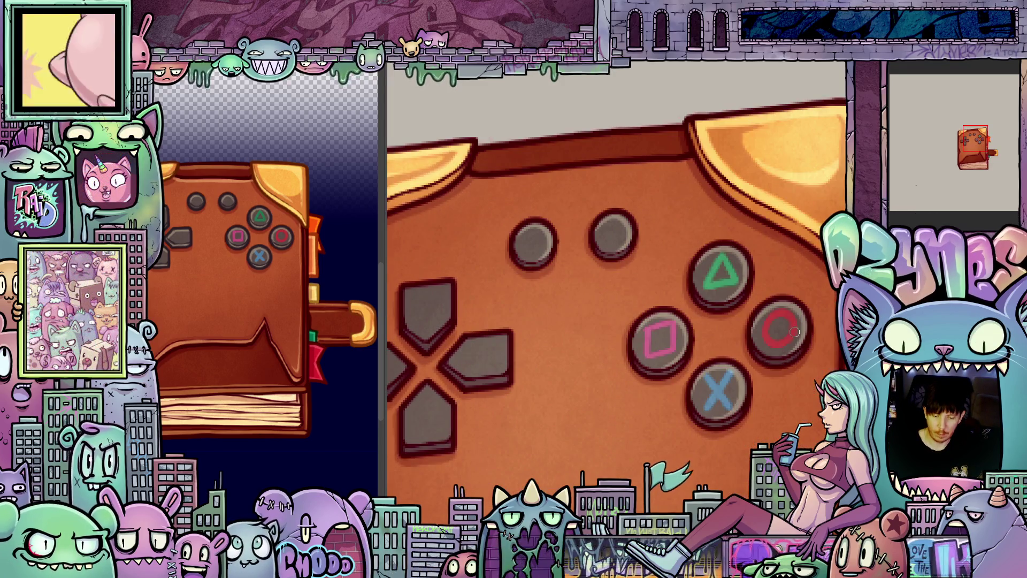
mouse_move(794, 335)
mouse_down()
mouse_move(704, 381)
mouse_move(661, 419)
mouse_up()
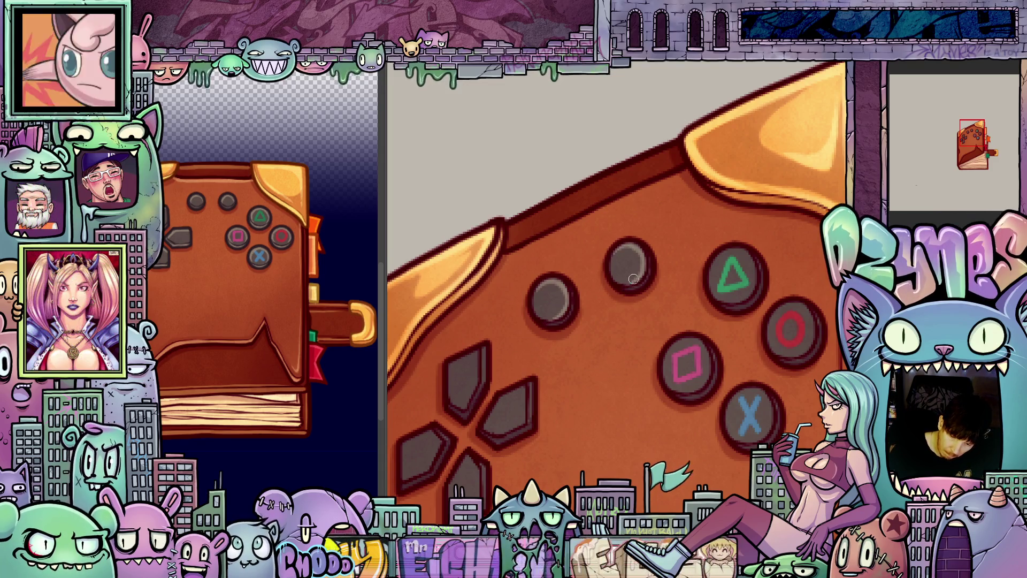
scroll(627, 283, right, 3)
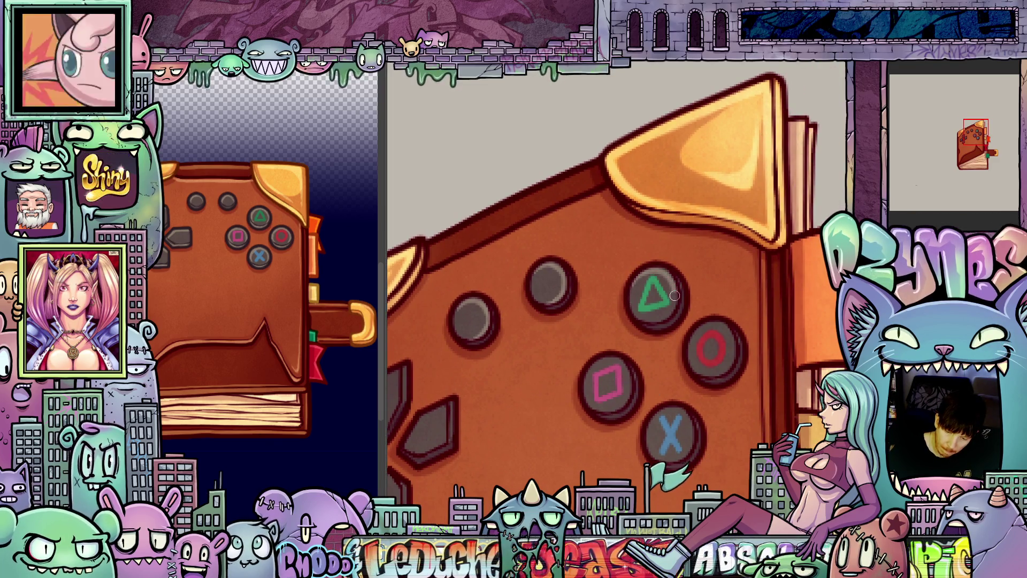
drag(730, 393, 695, 358)
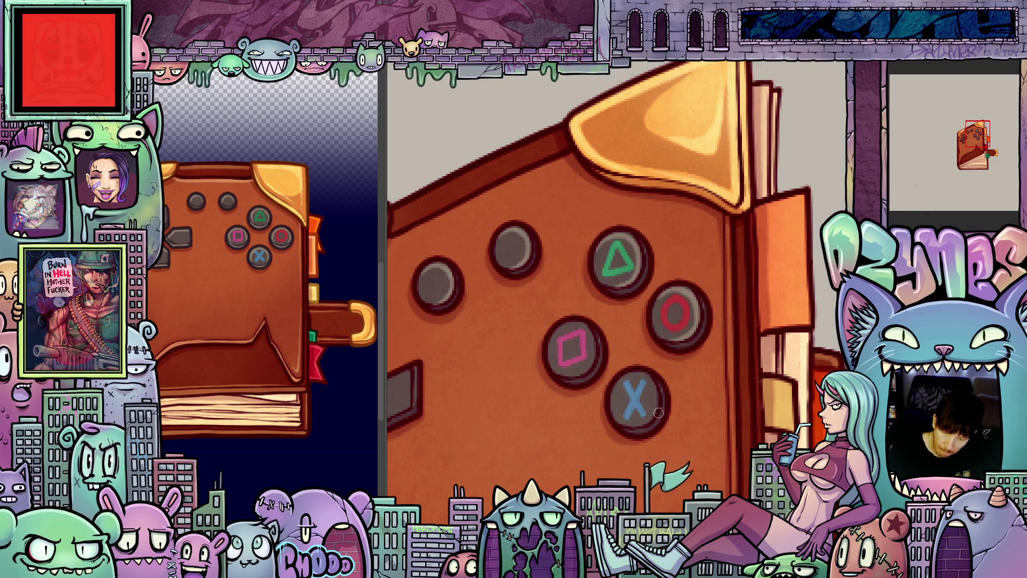
drag(564, 329, 618, 310)
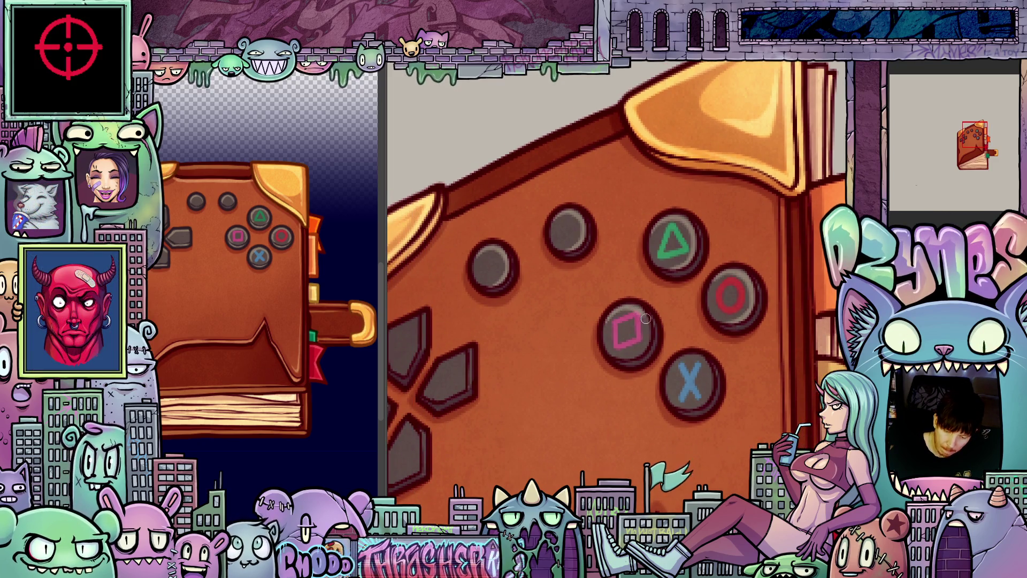
drag(689, 380, 663, 339)
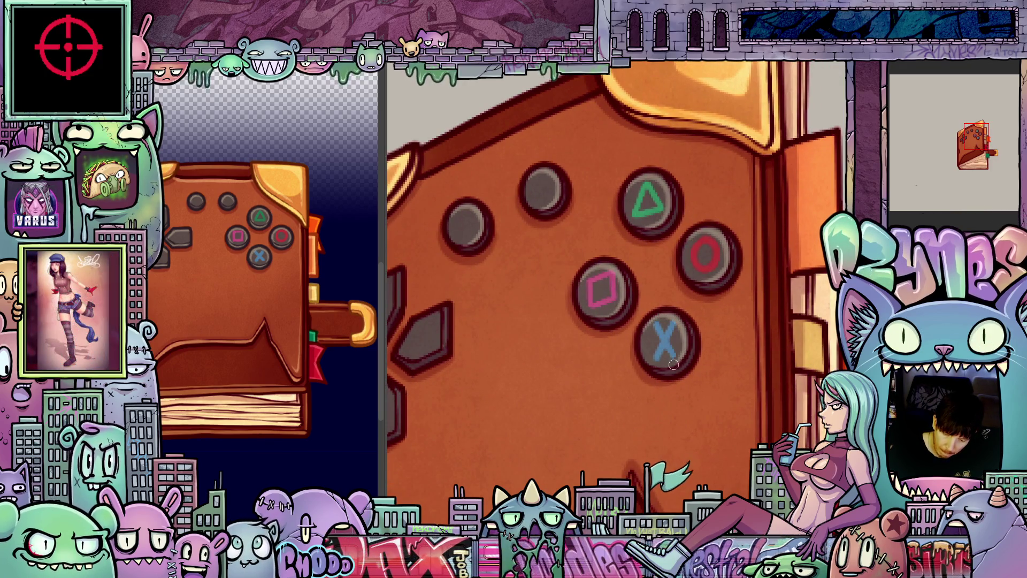
drag(661, 369, 760, 382)
key(ctrl+Tab)
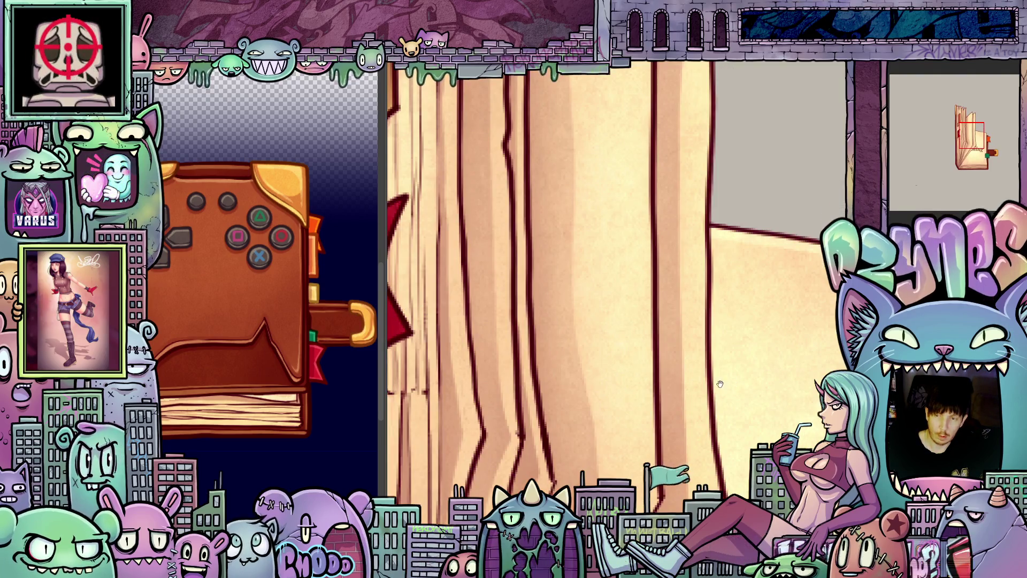
scroll(728, 381, up, 2)
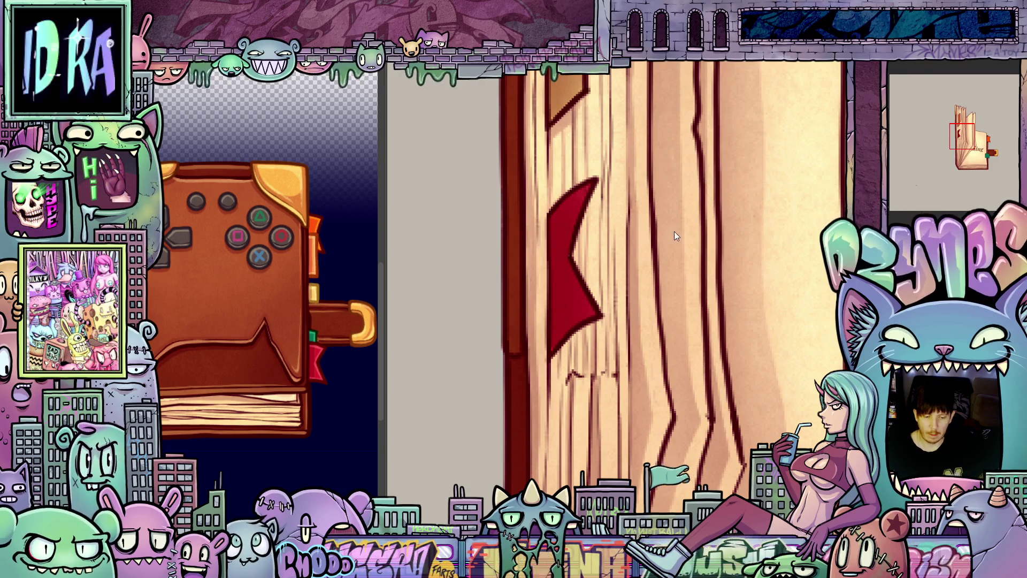
- Zoom out, step back two frames to the flat front-view cover, and zoom onto the D-pad
key(ctrl+0)
mouse_move(594, 288)
mouse_down()
mouse_move(553, 277)
mouse_move(575, 272)
mouse_up()
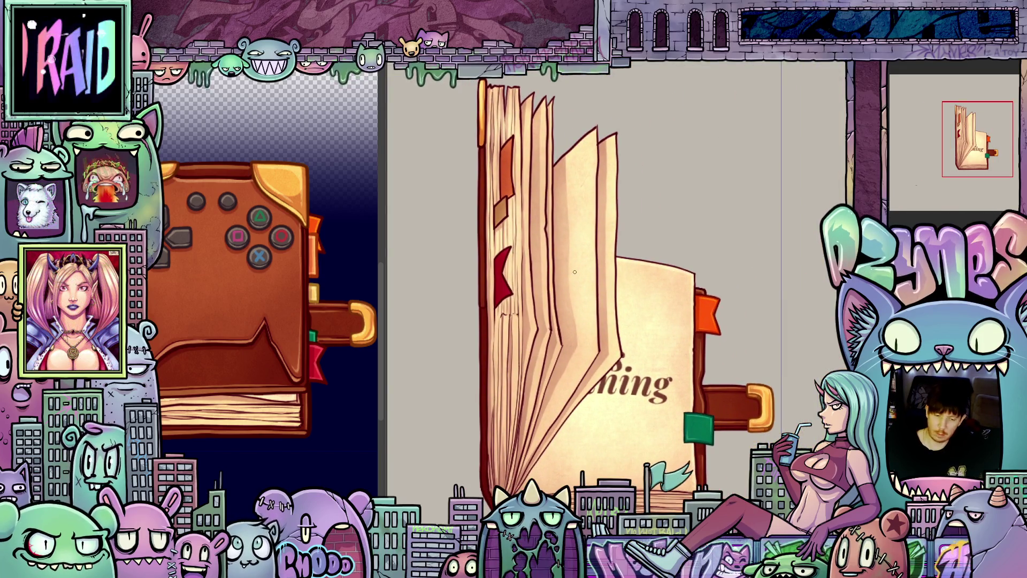
key(ctrl+z)
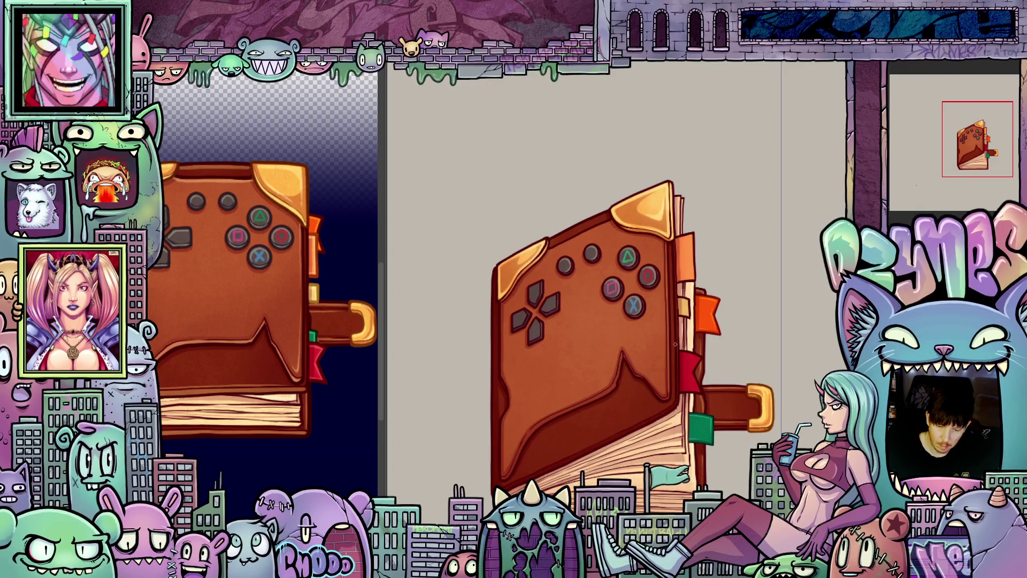
key(ctrl+z)
key(ctrl+z)
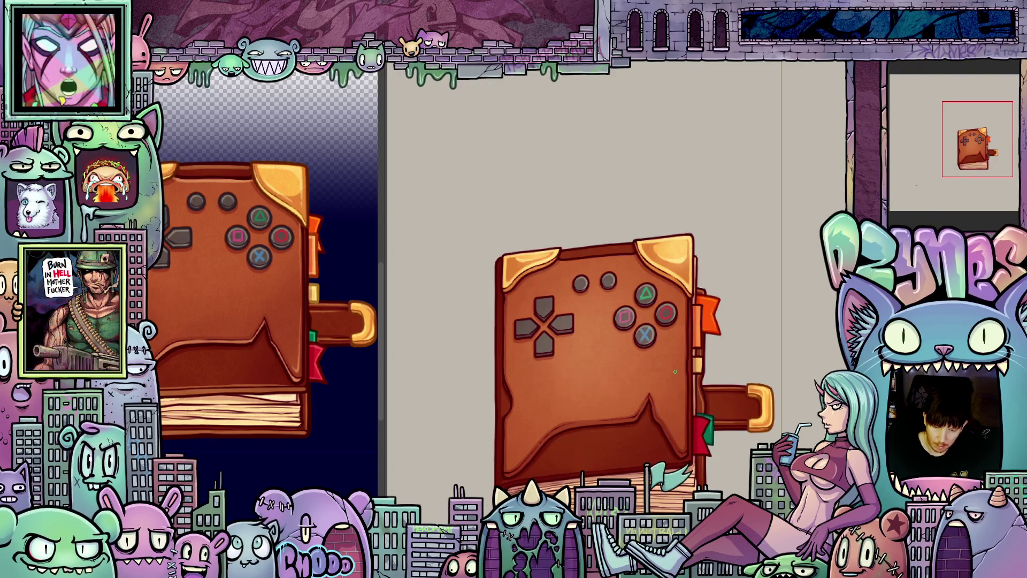
scroll(675, 358, up, 5)
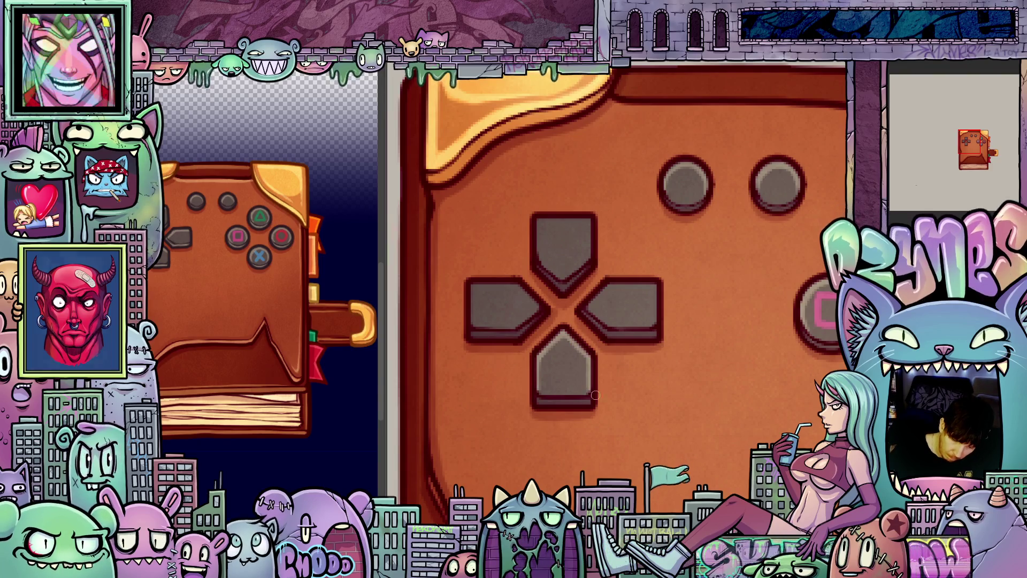
- Paint light highlights along the edges of the D-pad's up, left and top buttons
scroll(588, 358, up, 1)
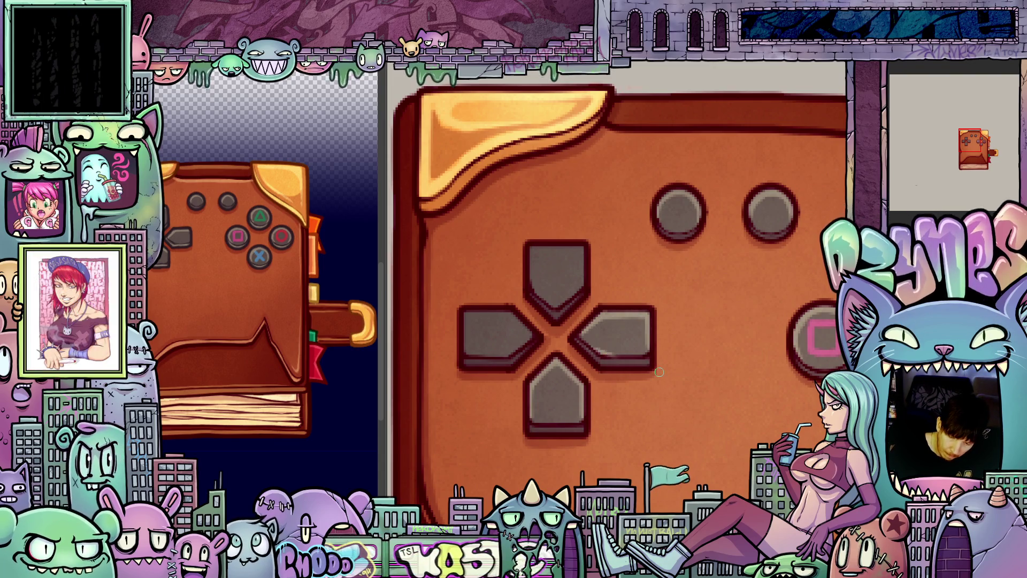
scroll(561, 439, up, 1)
scroll(562, 440, left, 1)
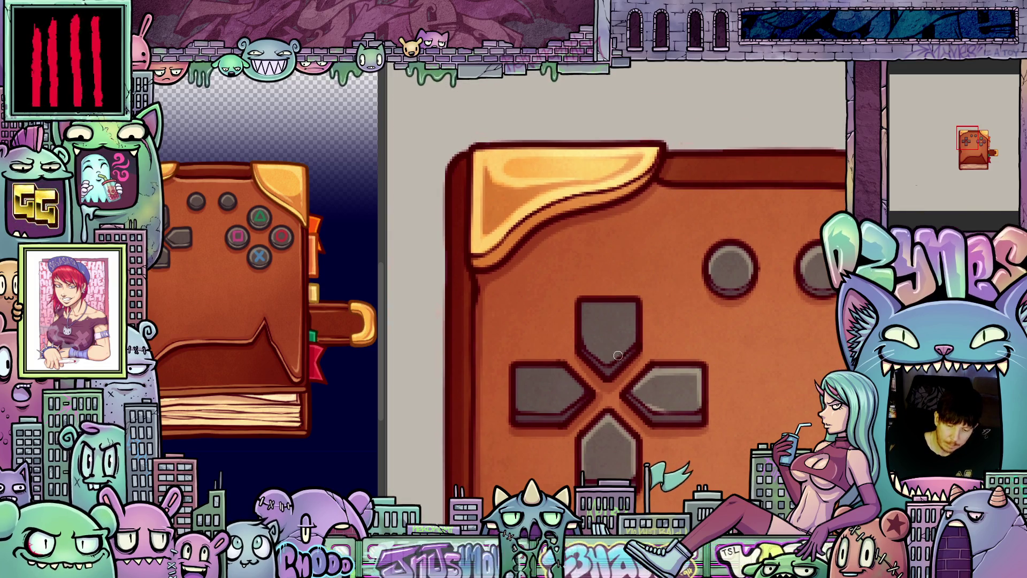
mouse_move(584, 322)
mouse_down()
mouse_move(586, 301)
mouse_move(637, 306)
mouse_up()
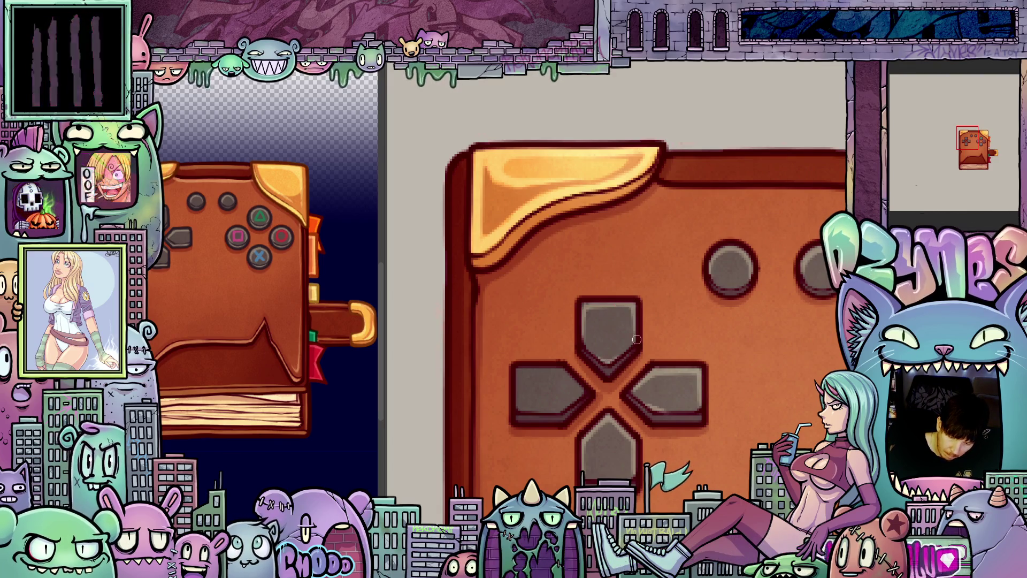
drag(684, 430, 730, 420)
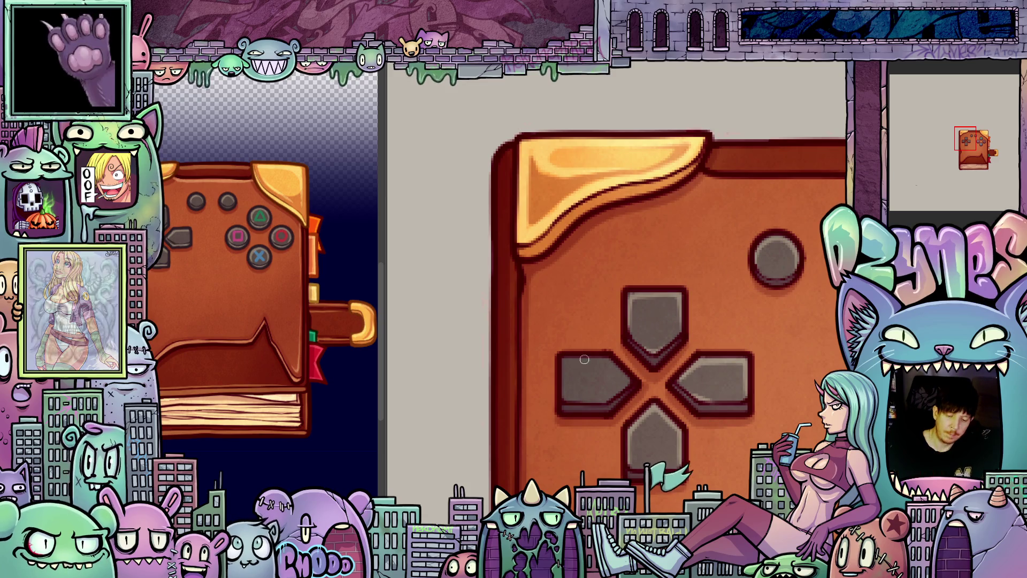
mouse_move(566, 363)
mouse_down()
mouse_move(611, 356)
mouse_move(638, 384)
mouse_up()
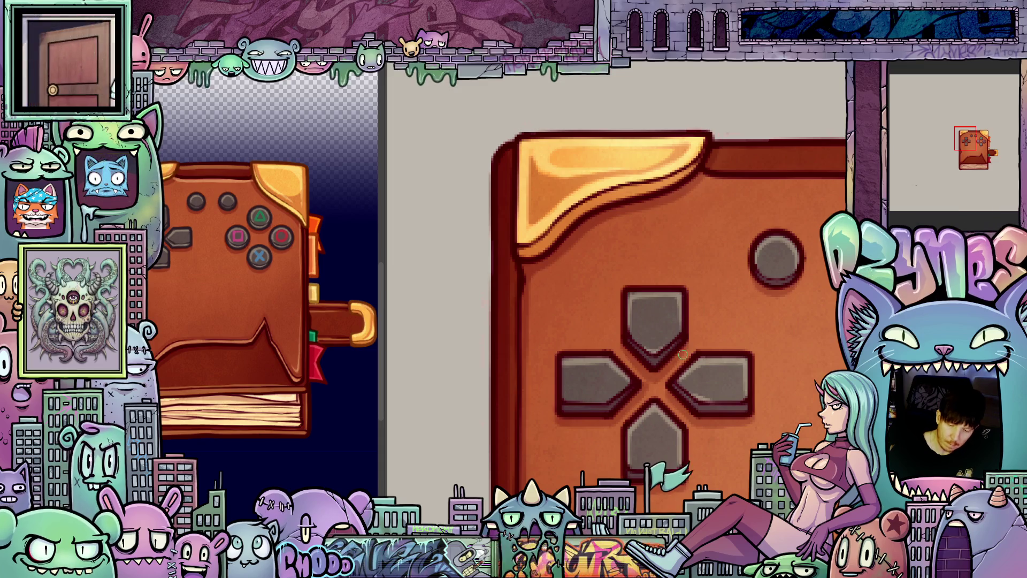
mouse_move(669, 417)
mouse_down()
mouse_move(625, 351)
mouse_move(641, 317)
mouse_move(638, 325)
mouse_move(680, 316)
mouse_move(677, 359)
mouse_up()
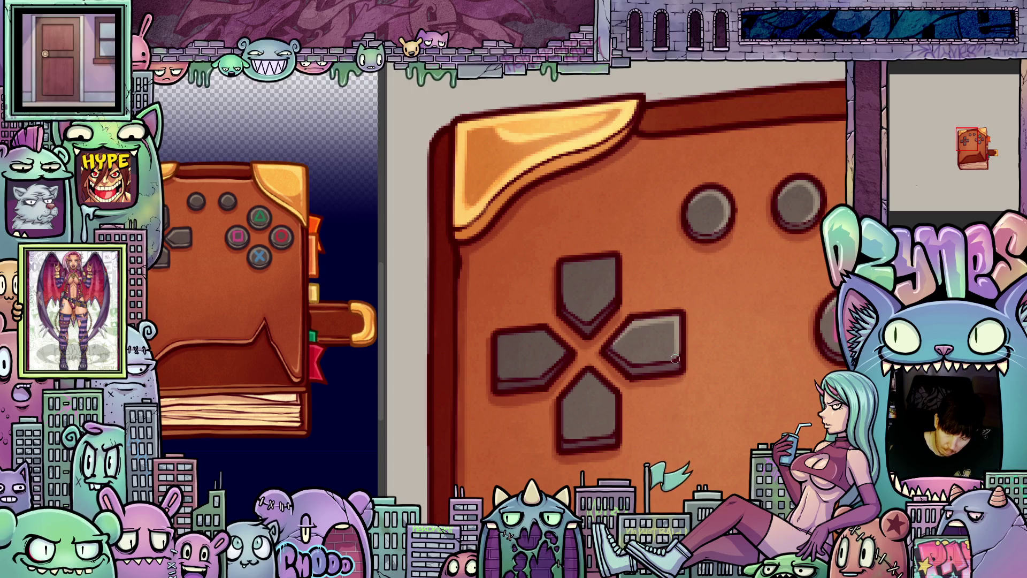
drag(629, 417, 650, 464)
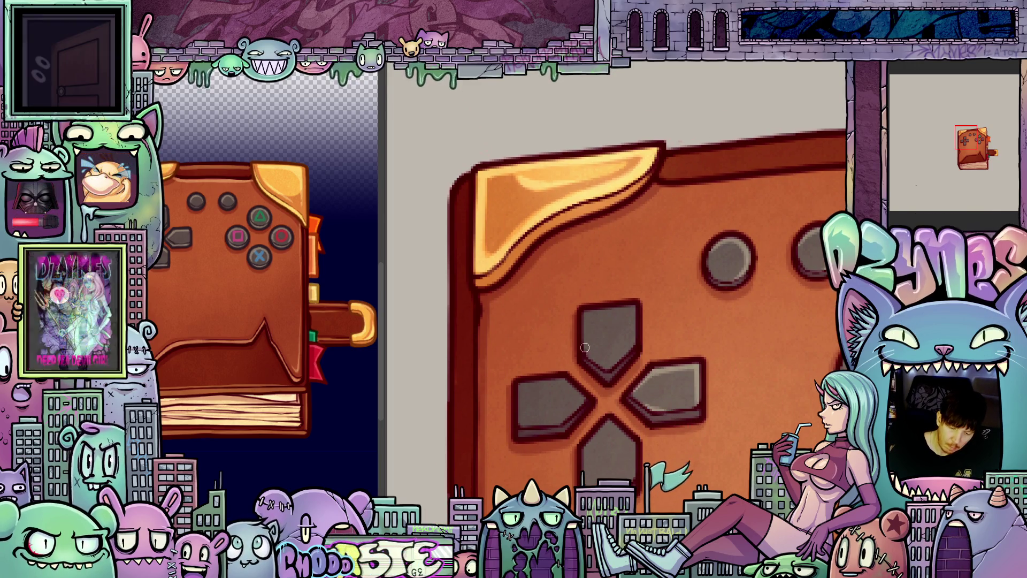
mouse_move(583, 337)
mouse_down()
mouse_move(615, 309)
mouse_move(643, 308)
mouse_move(634, 341)
mouse_up()
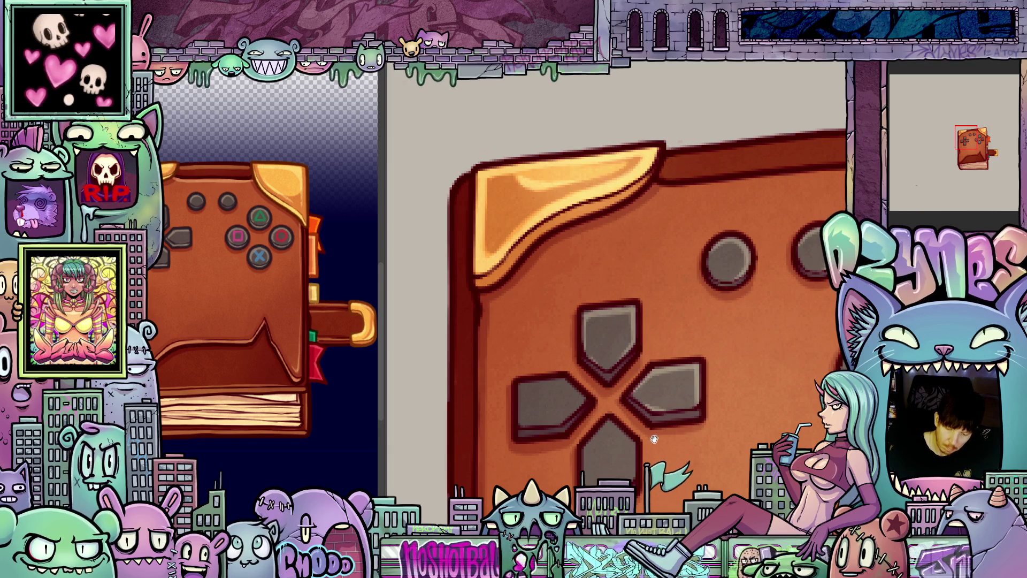
- Highlight the right edges of the D-pad's diamond buttons
drag(653, 439, 710, 394)
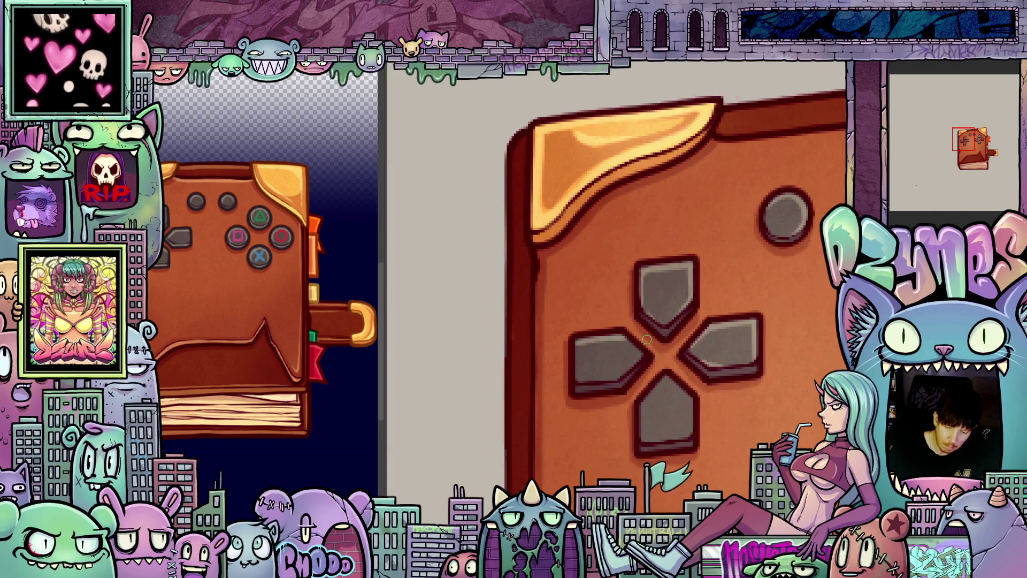
mouse_move(645, 356)
mouse_down()
mouse_move(675, 374)
mouse_move(644, 417)
mouse_up()
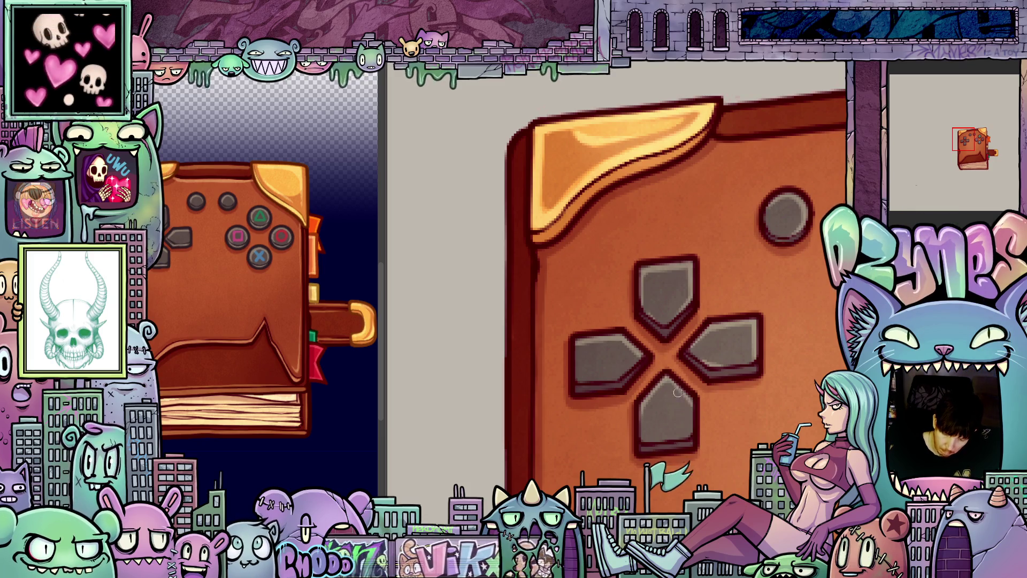
mouse_move(695, 427)
mouse_down()
mouse_move(690, 420)
mouse_move(707, 395)
mouse_move(631, 337)
mouse_move(666, 353)
mouse_up()
drag(659, 317, 658, 364)
mouse_move(612, 276)
mouse_down()
mouse_move(600, 355)
mouse_move(608, 322)
mouse_up()
scroll(601, 363, down, 2)
drag(594, 362, 605, 326)
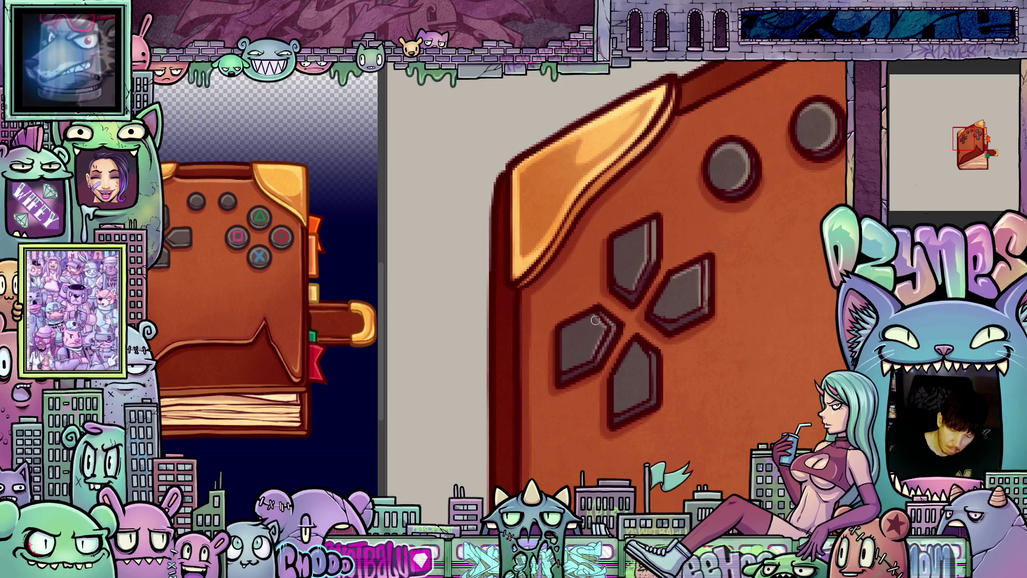
drag(648, 363, 640, 345)
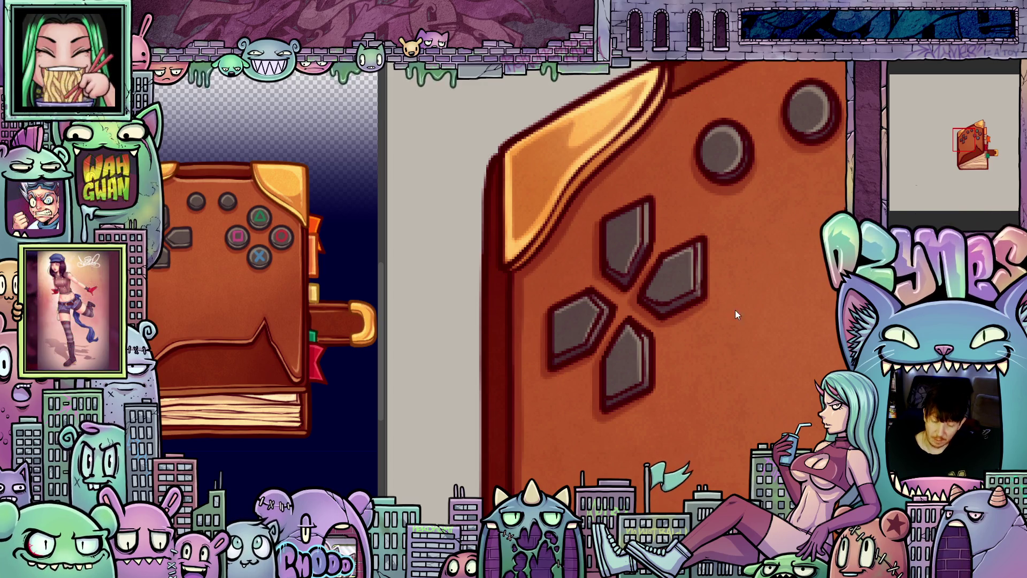
scroll(745, 229, down, 5)
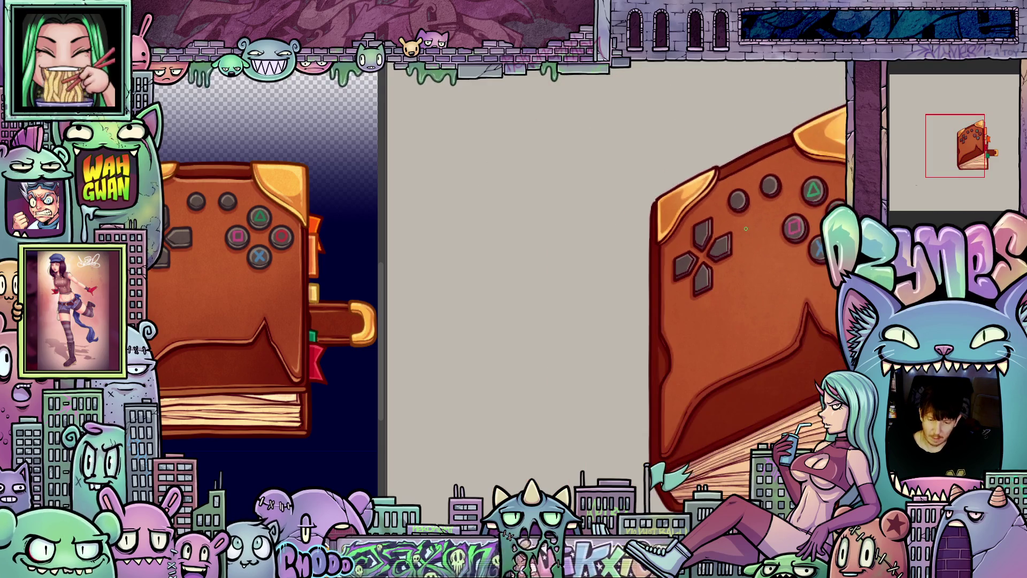
scroll(595, 214, up, 5)
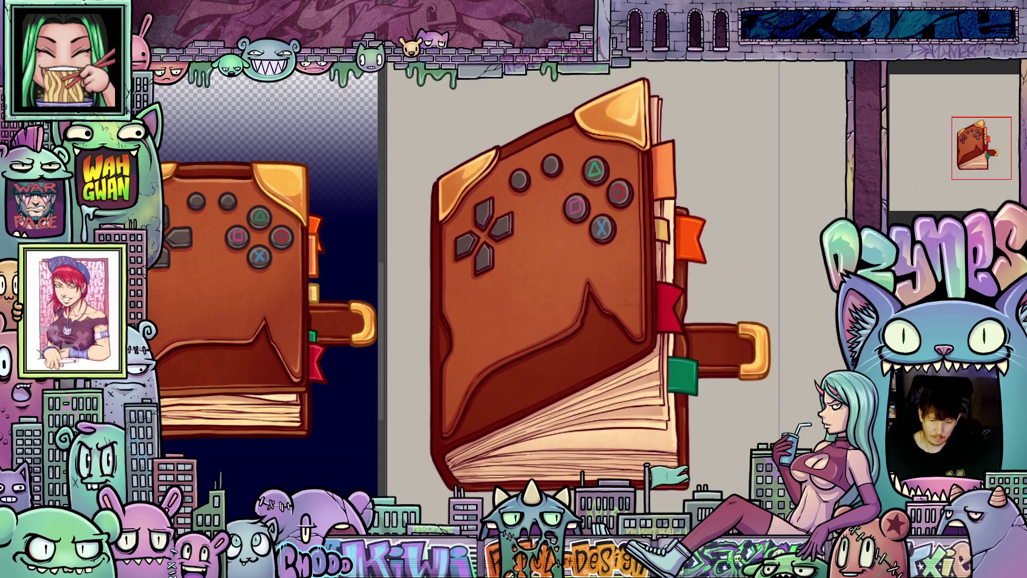
mouse_move(661, 267)
mouse_down()
mouse_move(700, 278)
mouse_move(749, 345)
mouse_up()
scroll(728, 325, down, 2)
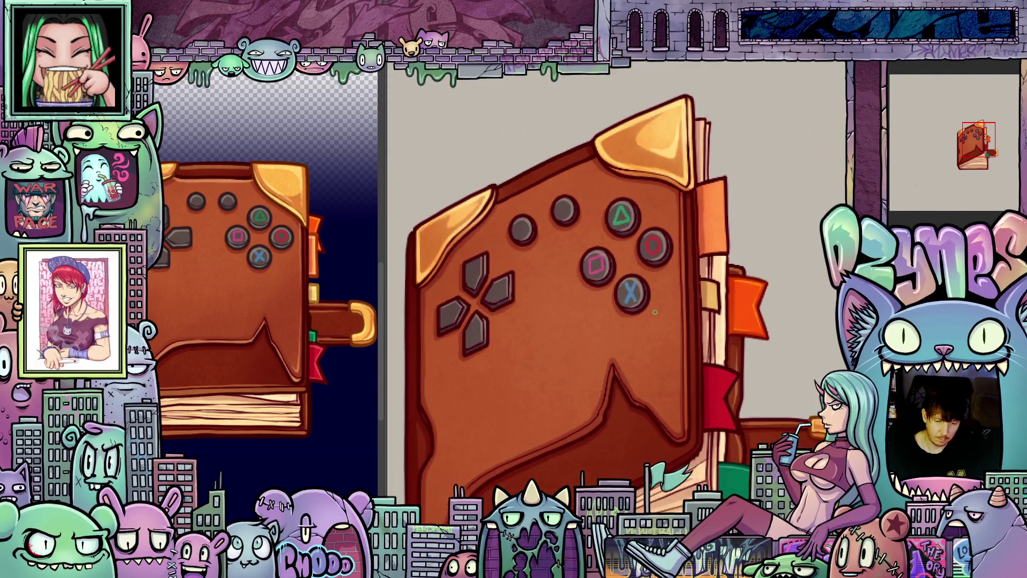
key(ctrl+Tab)
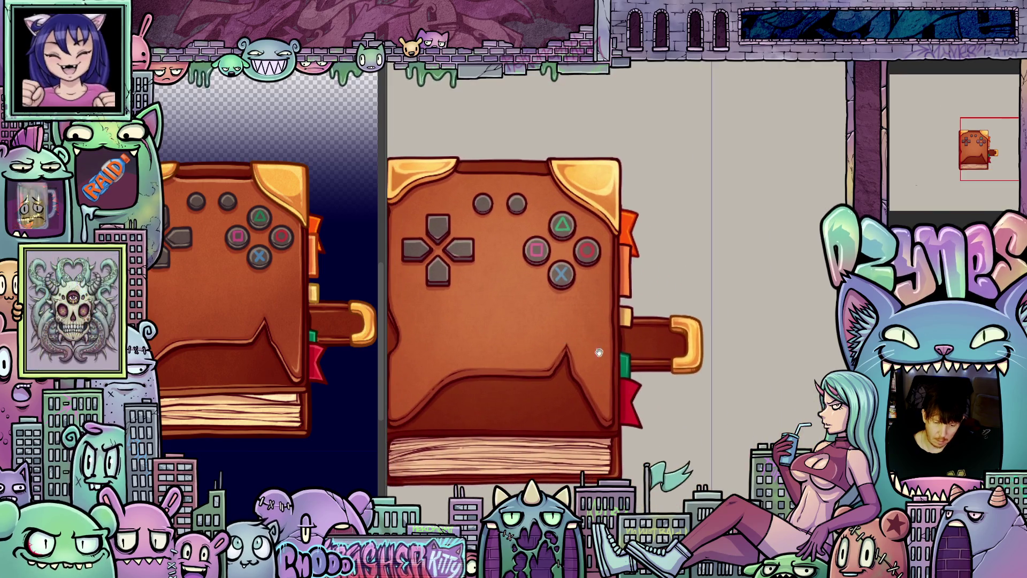
scroll(594, 348, up, 3)
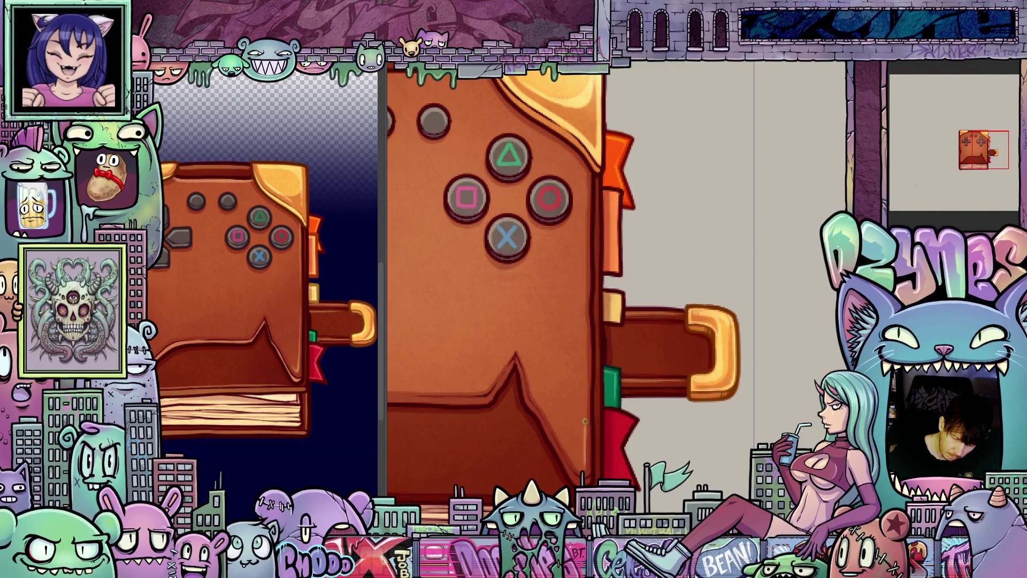
scroll(588, 374, up, 2)
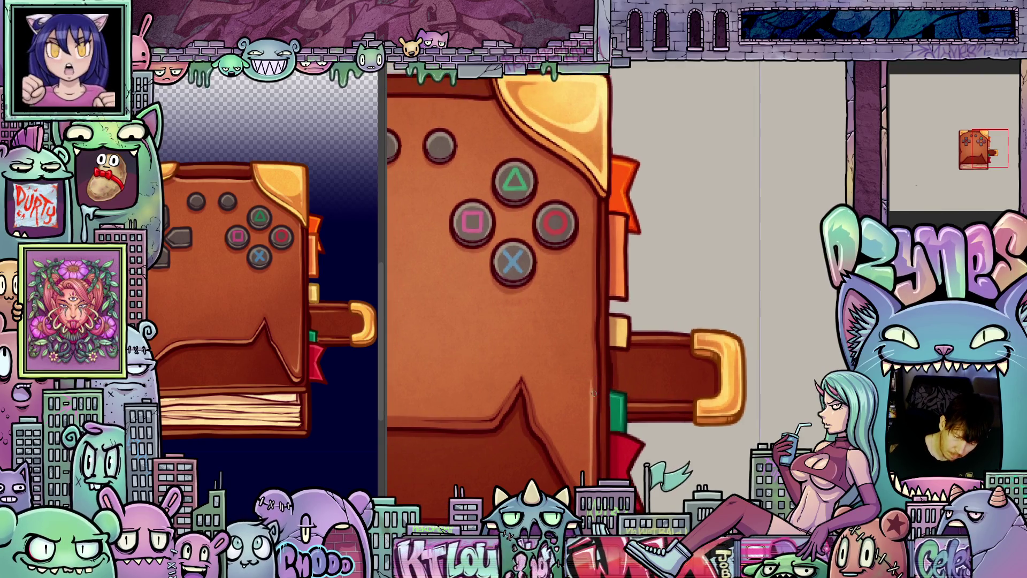
scroll(590, 345, up, 2)
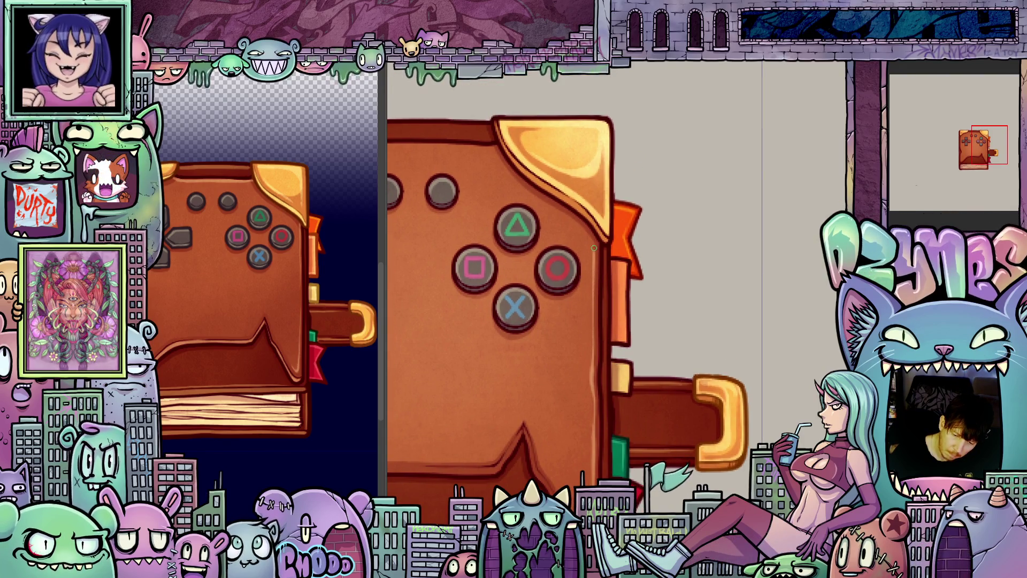
mouse_move(593, 241)
mouse_down()
mouse_move(734, 462)
mouse_move(577, 396)
mouse_up()
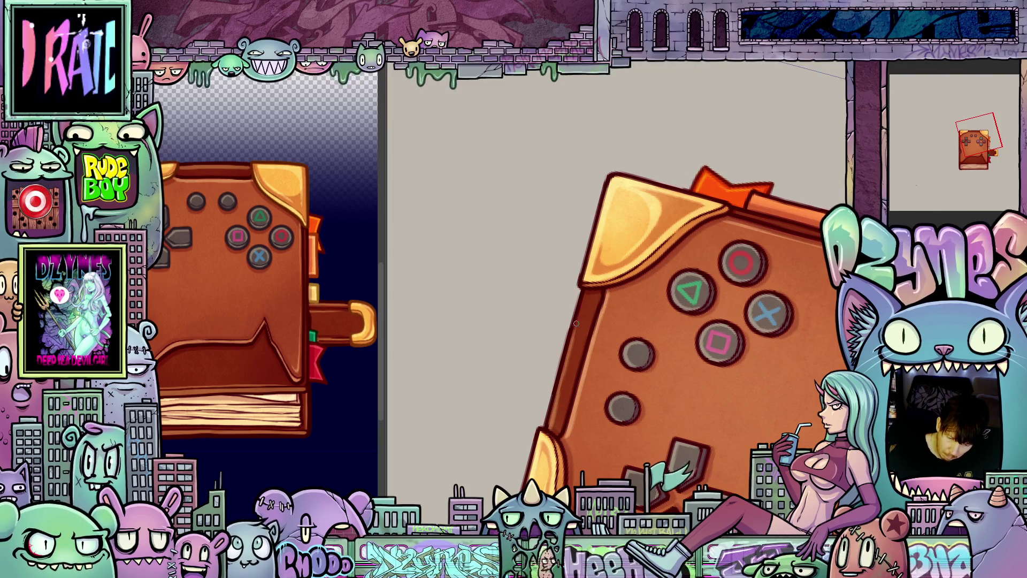
drag(576, 326, 736, 393)
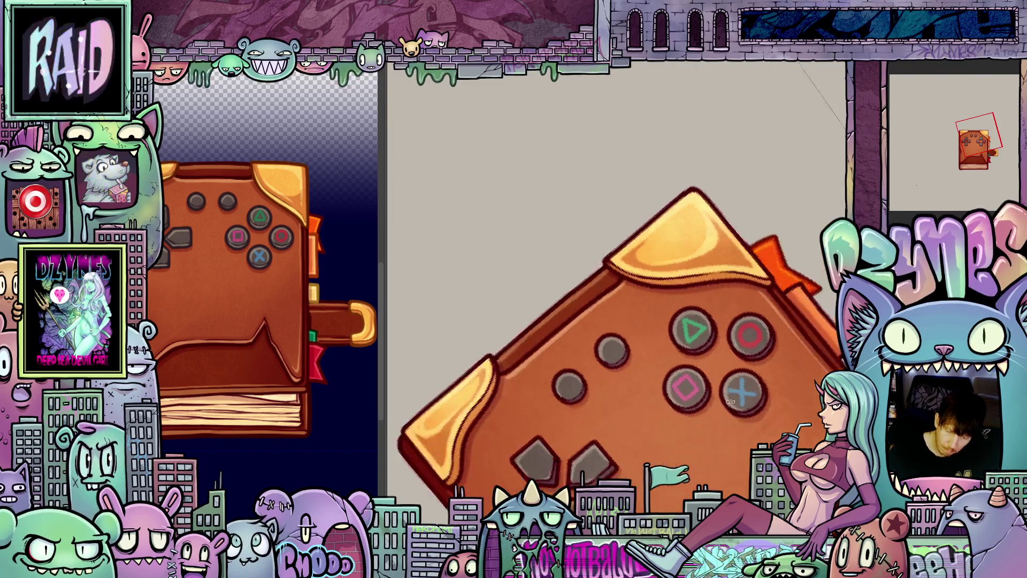
key(5)
scroll(512, 259, up, 2)
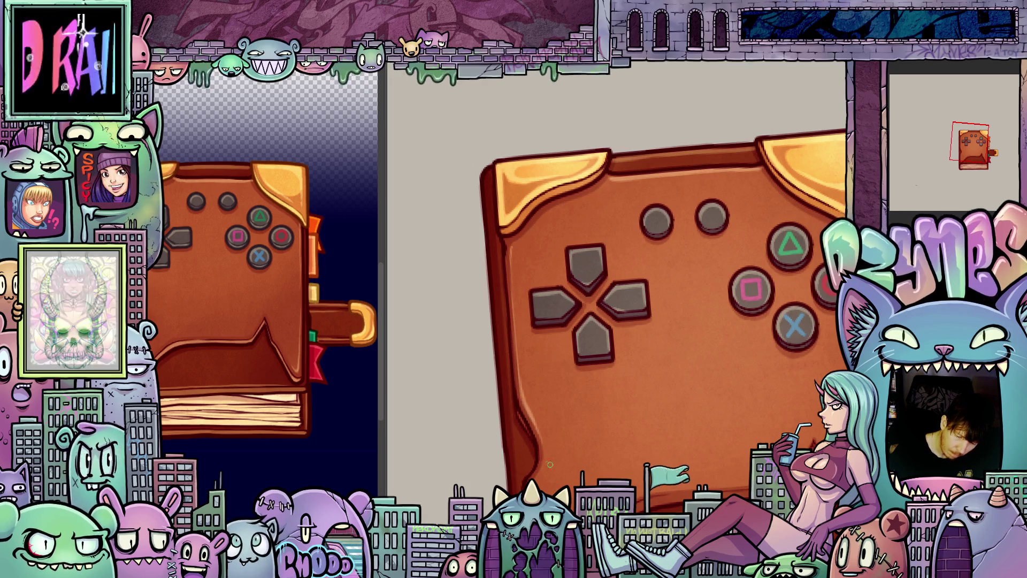
drag(560, 467, 558, 333)
drag(529, 362, 533, 402)
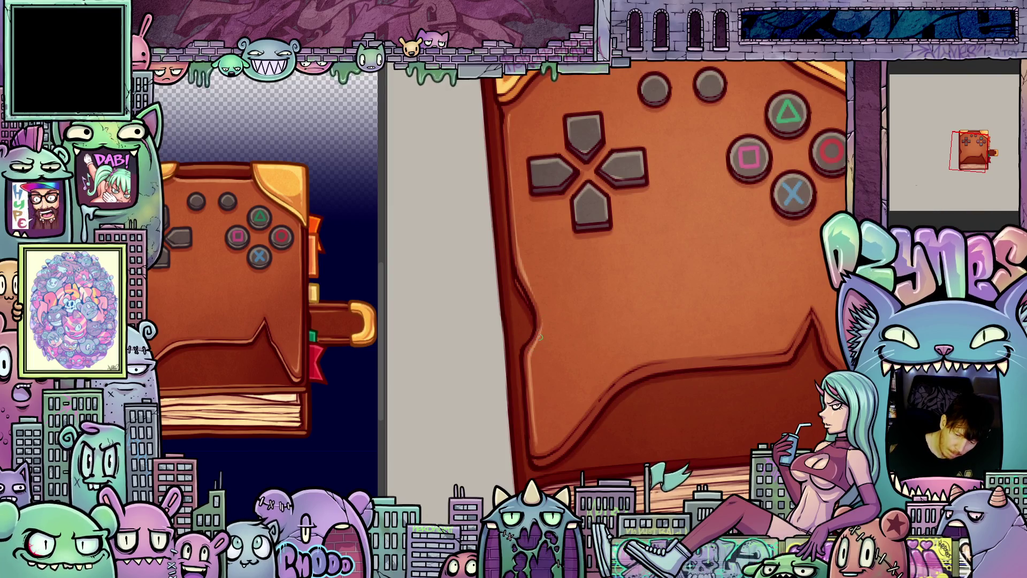
scroll(626, 422, down, 3)
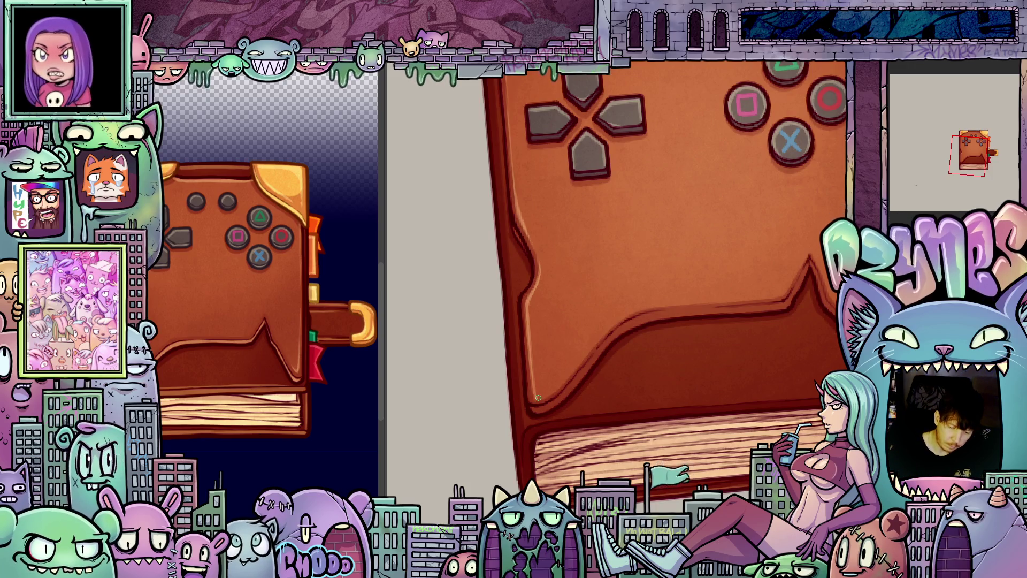
mouse_move(741, 402)
mouse_down()
mouse_move(617, 433)
mouse_move(661, 419)
mouse_move(628, 434)
mouse_move(700, 448)
mouse_move(761, 540)
mouse_move(754, 508)
mouse_up()
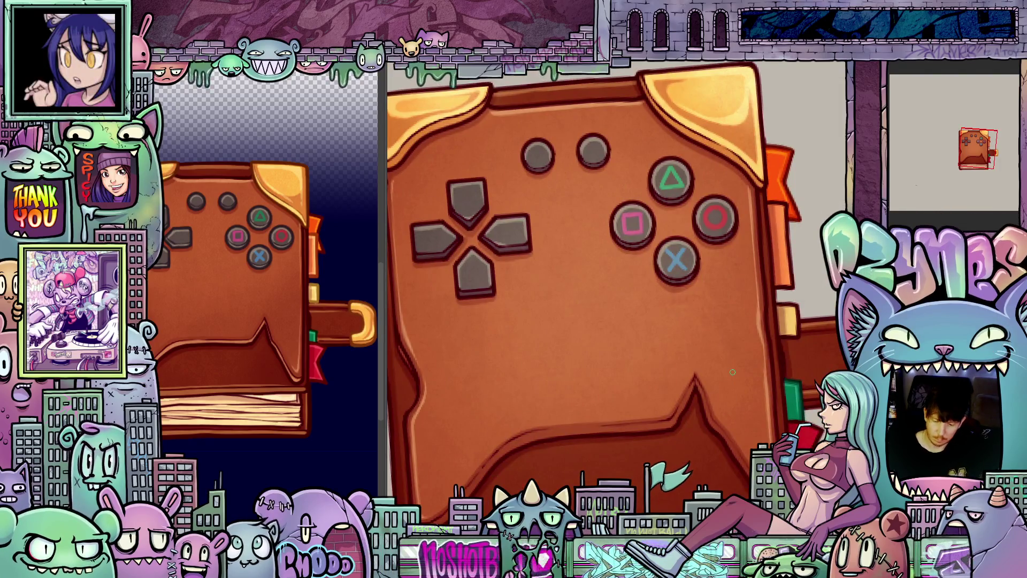
scroll(733, 372, down, 5)
drag(733, 372, 767, 394)
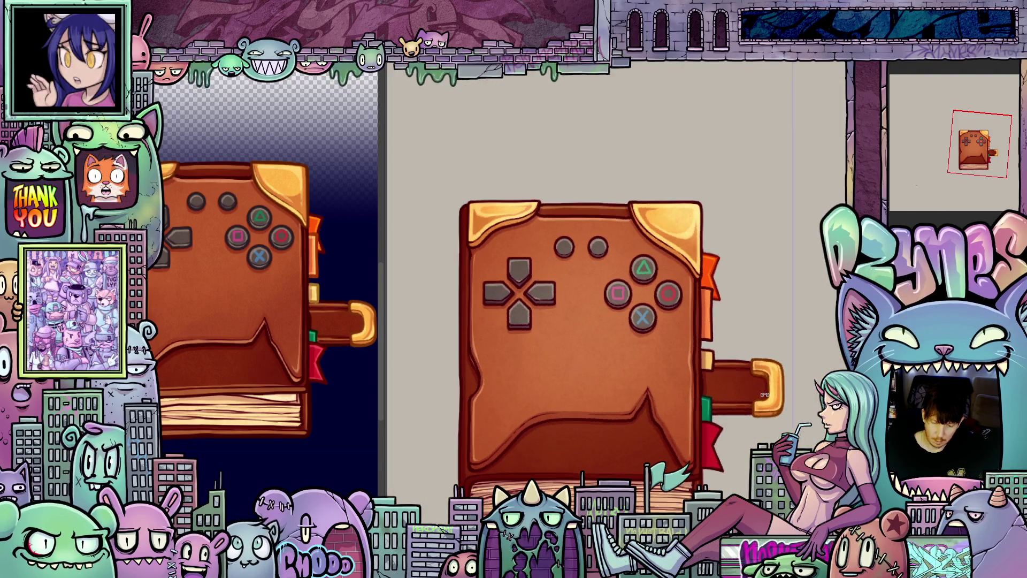
scroll(735, 383, up, 3)
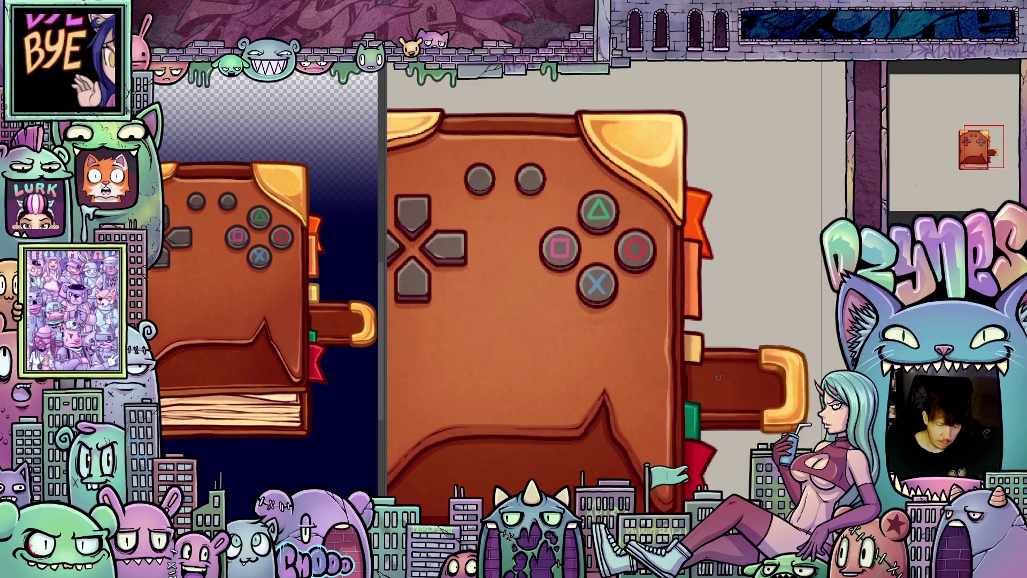
drag(719, 376, 708, 422)
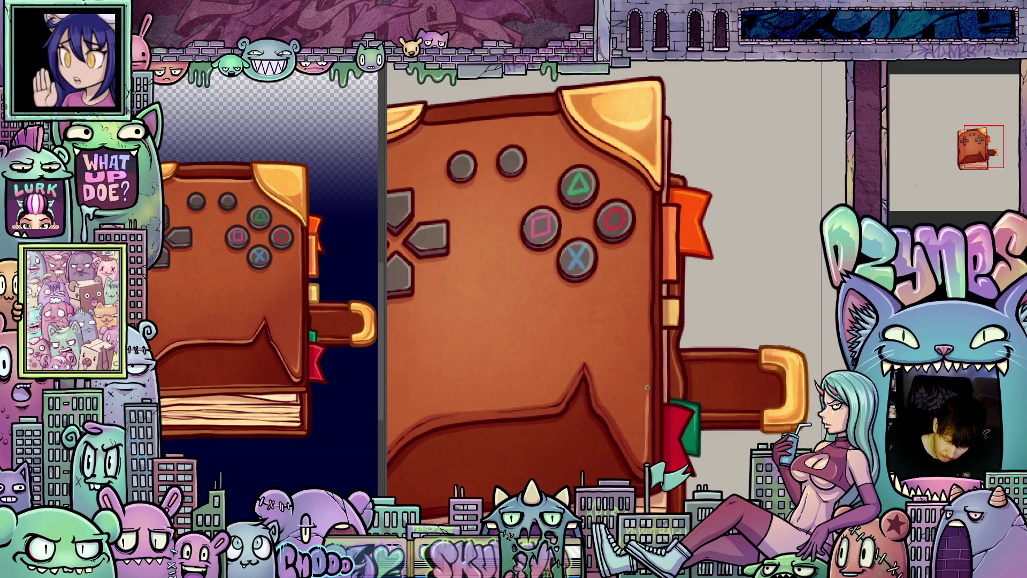
drag(648, 388, 646, 413)
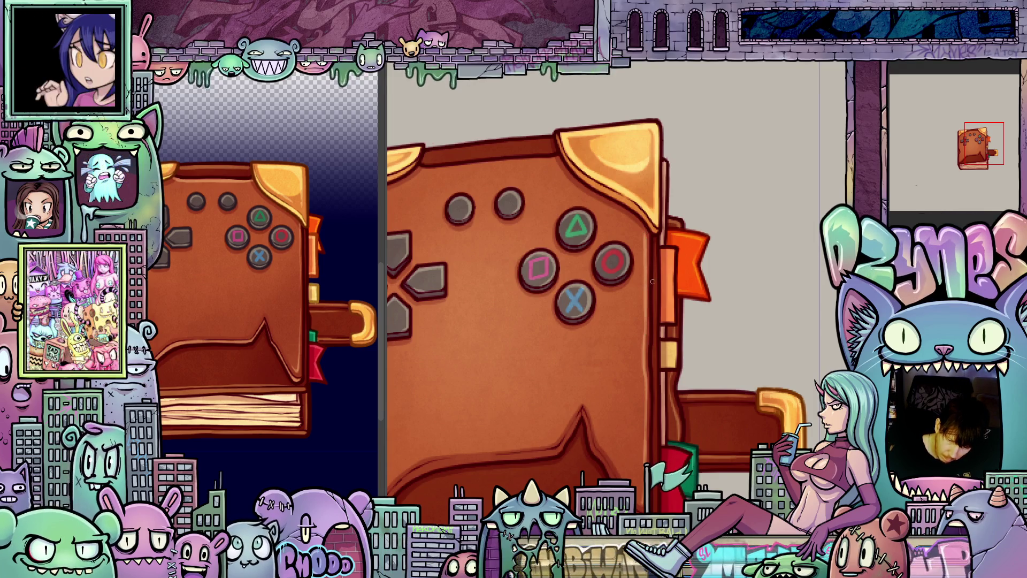
scroll(653, 281, down, 2)
drag(632, 278, 574, 313)
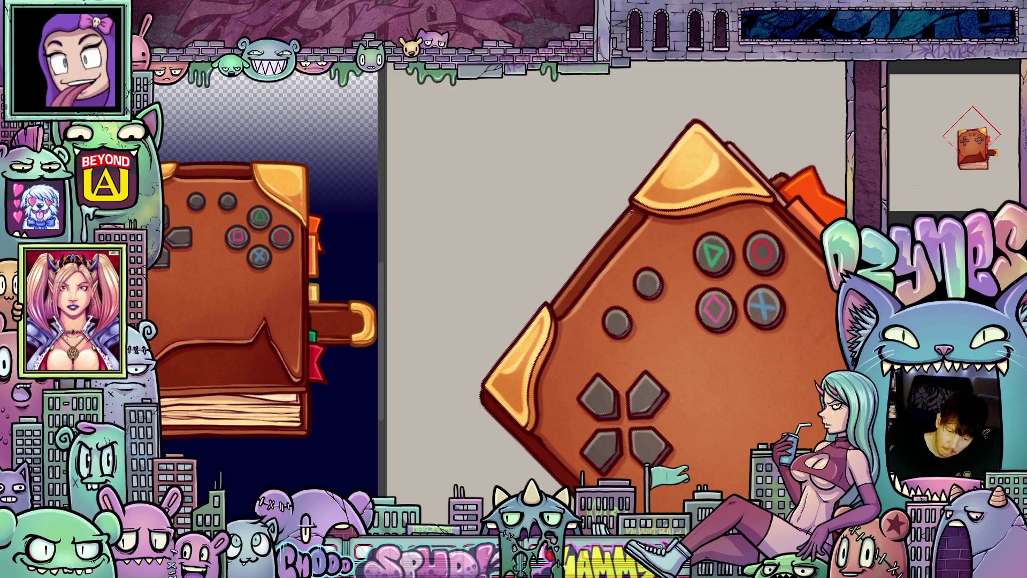
key(5)
mouse_move(680, 450)
mouse_down()
mouse_move(728, 278)
mouse_move(745, 271)
mouse_up()
drag(553, 392, 518, 415)
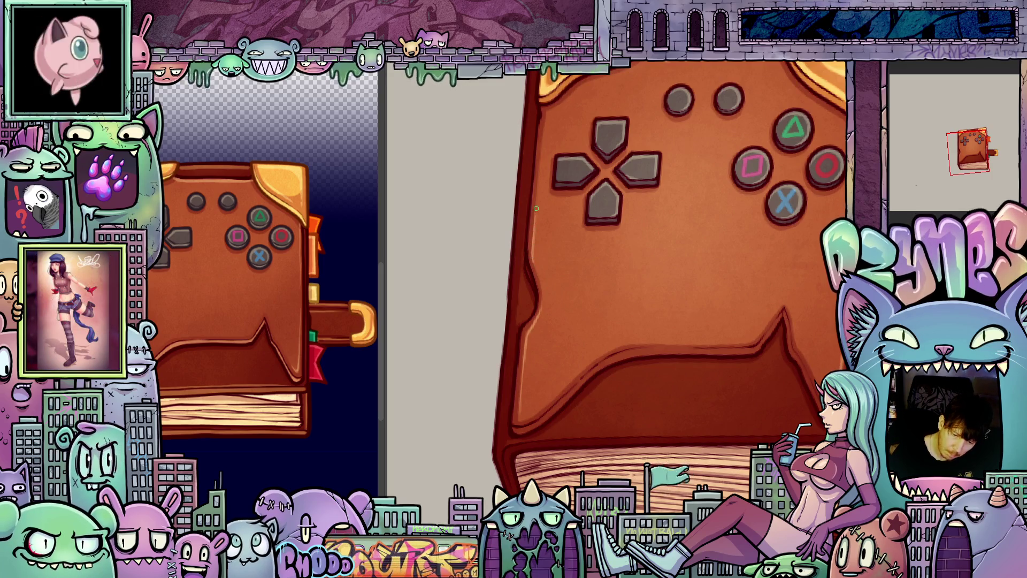
mouse_move(651, 318)
mouse_down()
mouse_move(700, 420)
mouse_move(704, 406)
mouse_move(718, 416)
mouse_move(708, 431)
mouse_move(747, 335)
mouse_move(685, 407)
mouse_up()
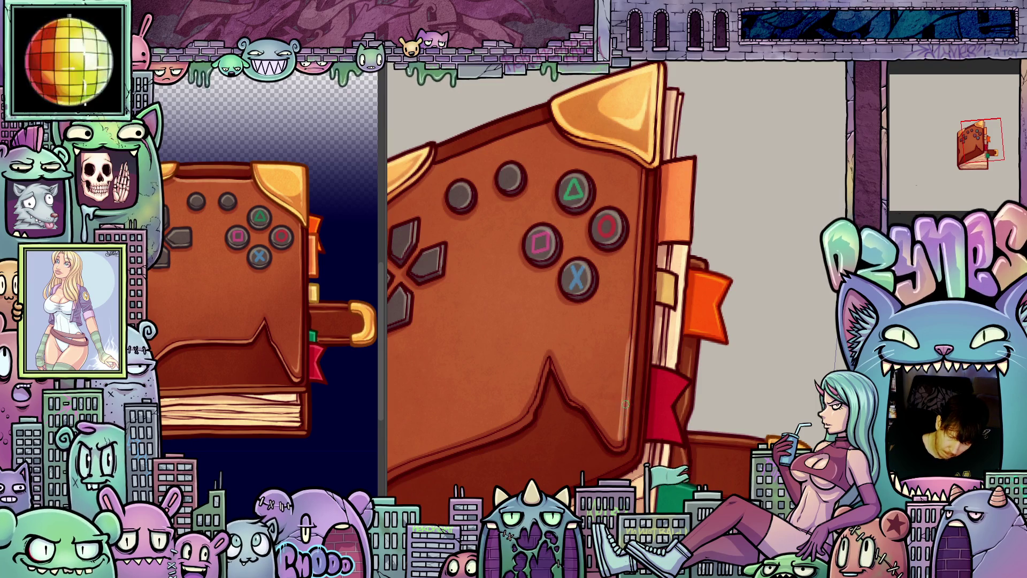
drag(633, 328, 626, 443)
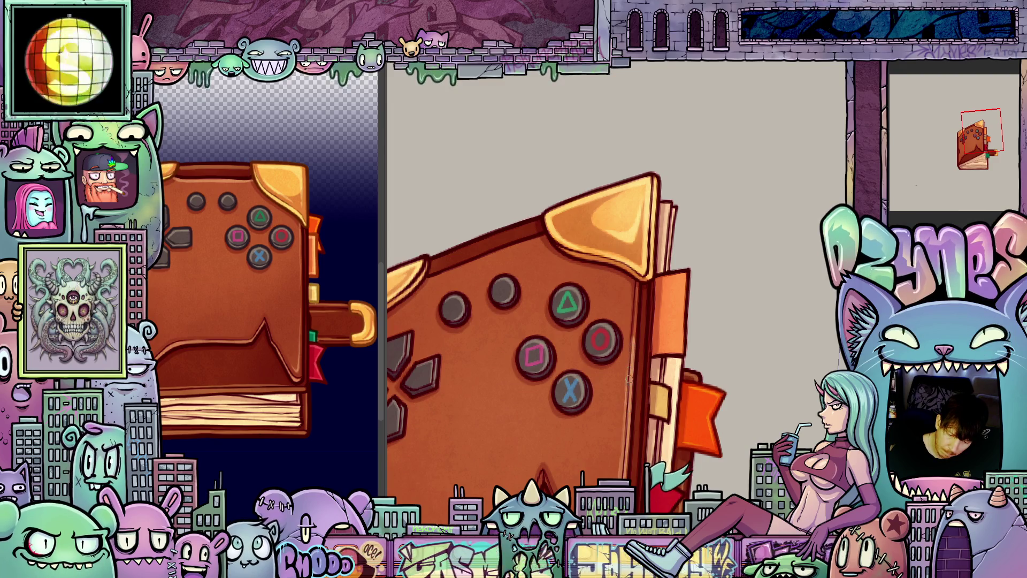
mouse_move(633, 280)
mouse_down()
mouse_move(711, 445)
mouse_move(574, 349)
mouse_up()
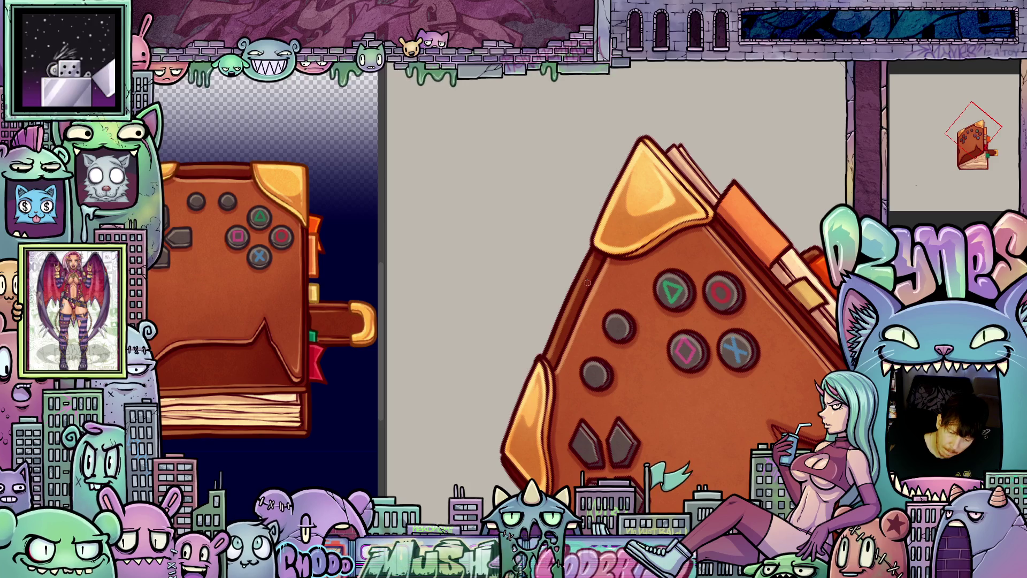
mouse_move(557, 354)
mouse_down()
mouse_move(675, 375)
mouse_move(791, 329)
mouse_up()
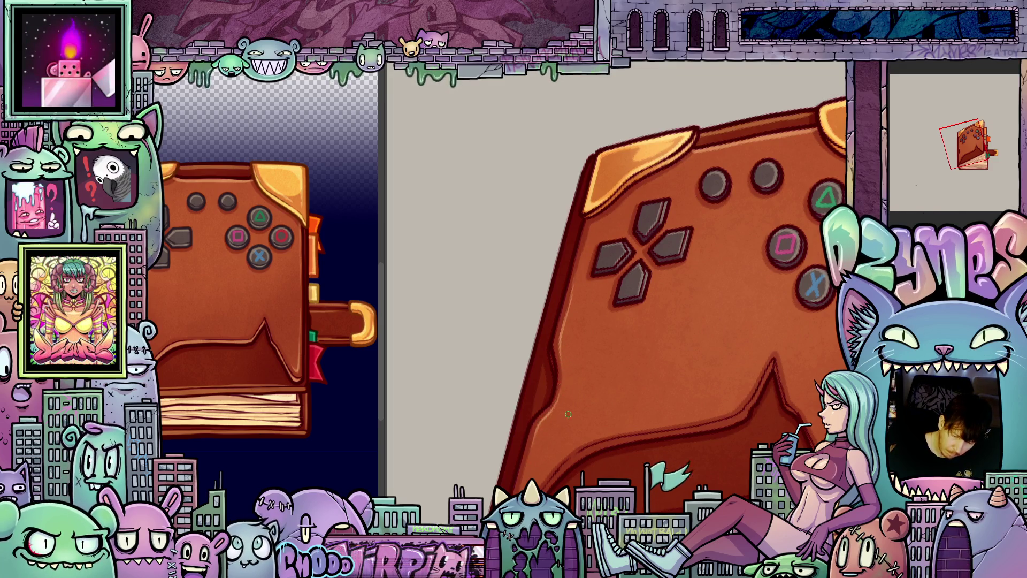
scroll(566, 400, down, 3)
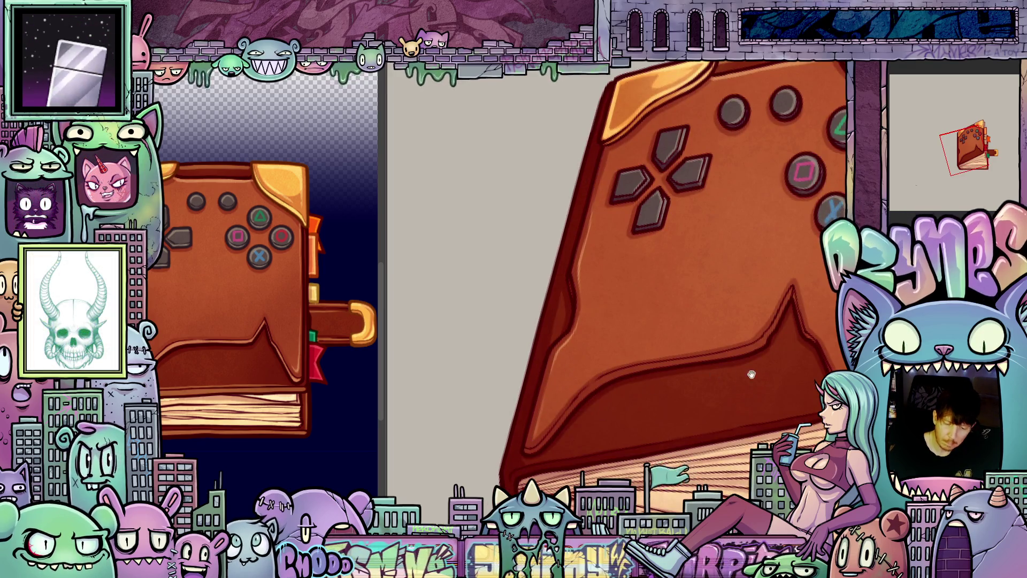
drag(742, 373, 649, 419)
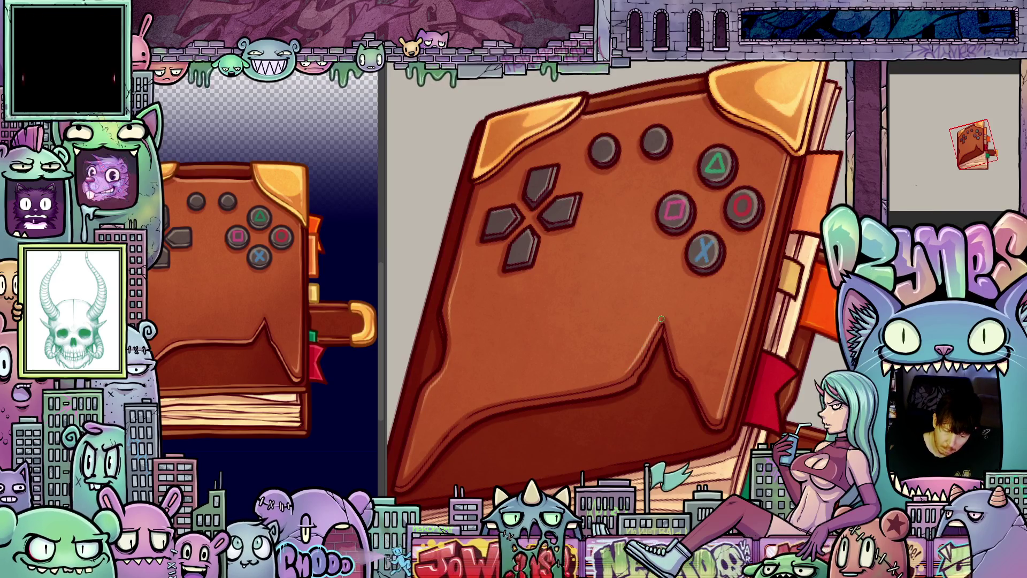
key(6)
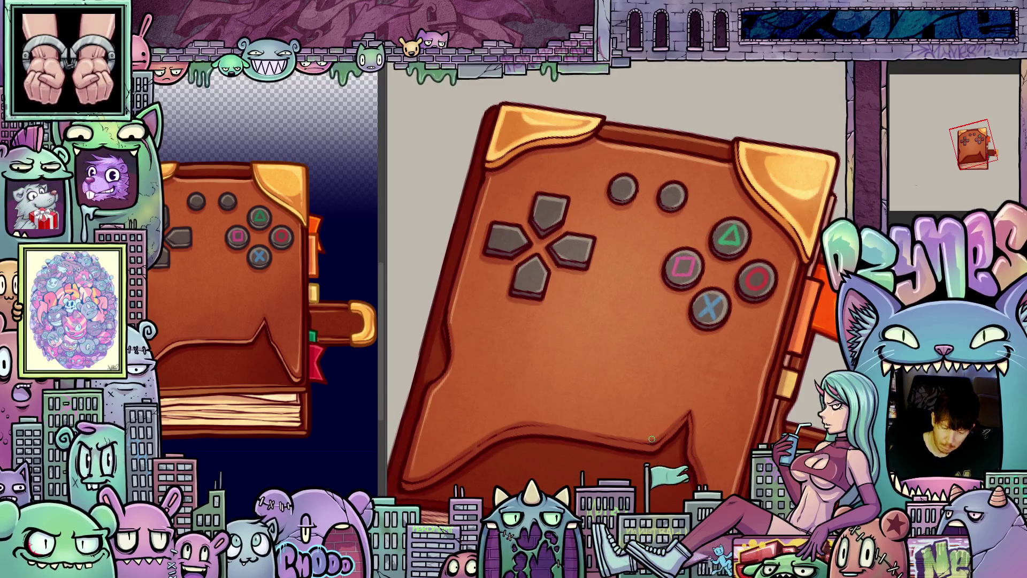
scroll(693, 406, down, 3)
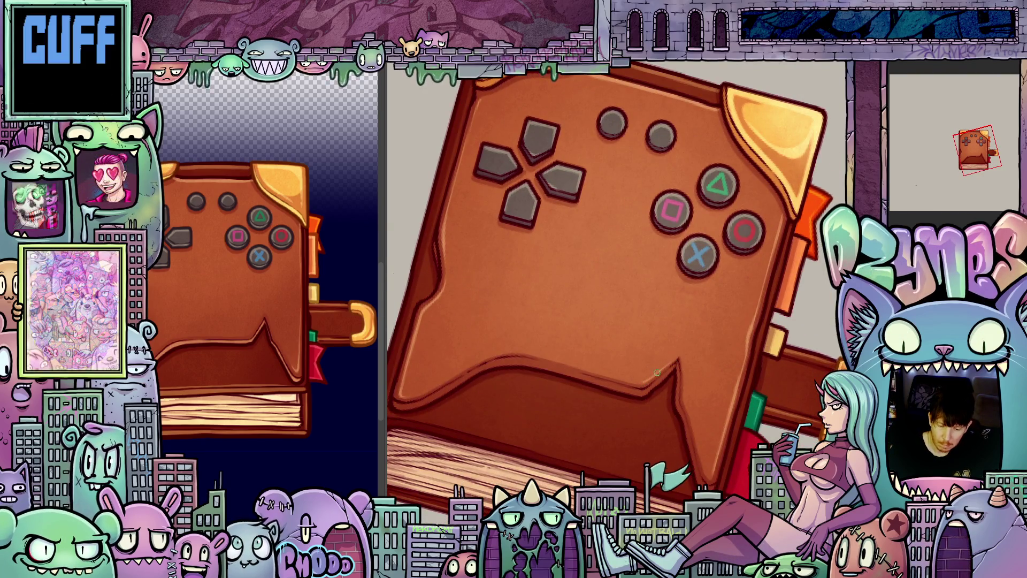
scroll(732, 382, down, 4)
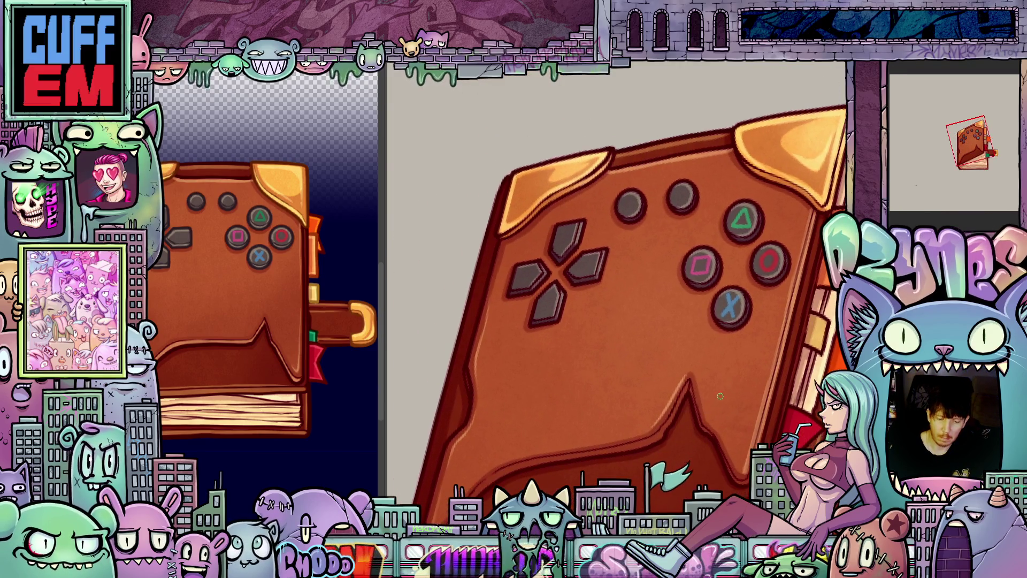
- Rotate and pan around the controller-cover book, then zoom in on the page-flip frame
drag(646, 415, 591, 433)
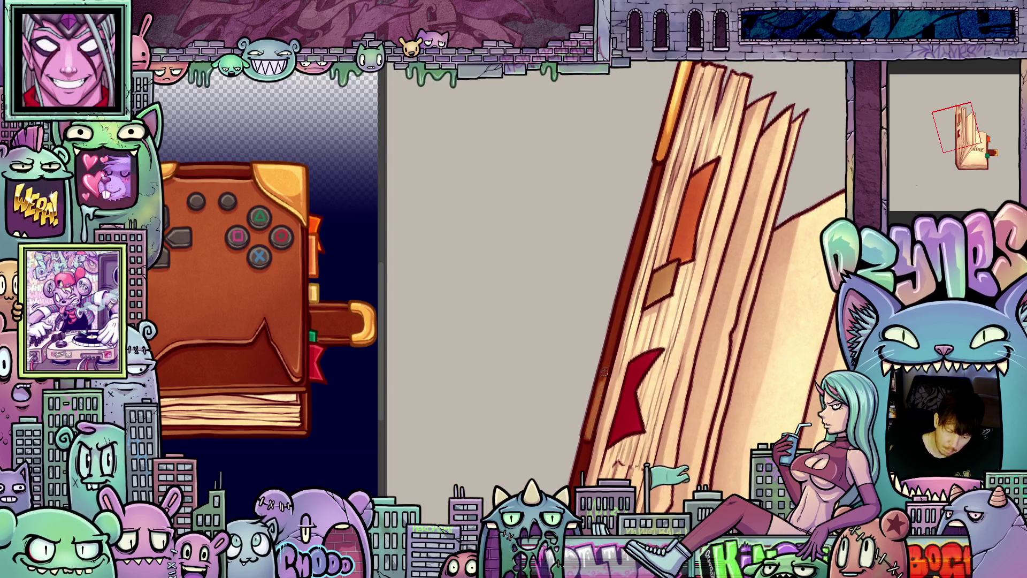
drag(624, 308, 576, 440)
drag(649, 345, 613, 378)
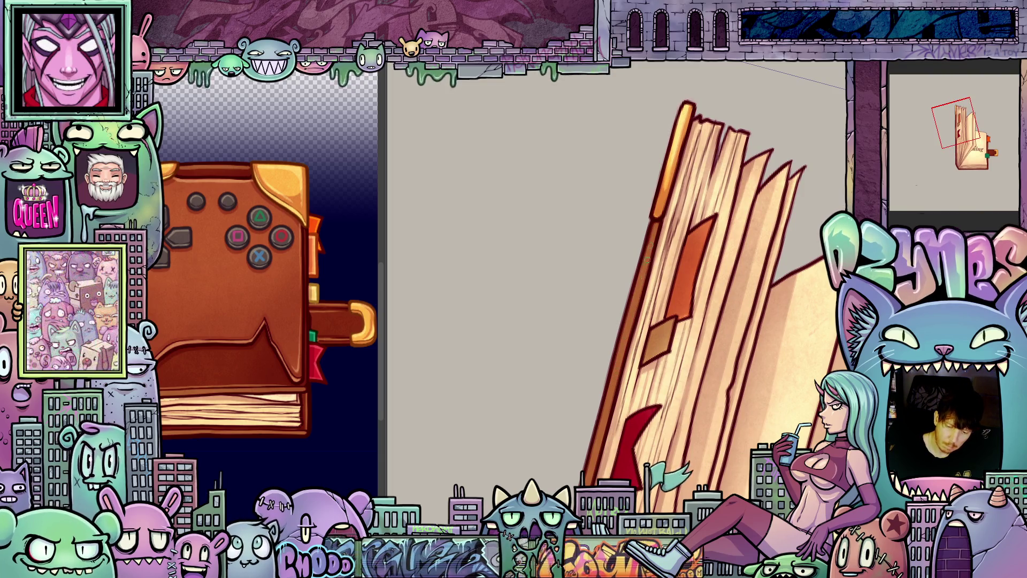
drag(638, 307, 632, 330)
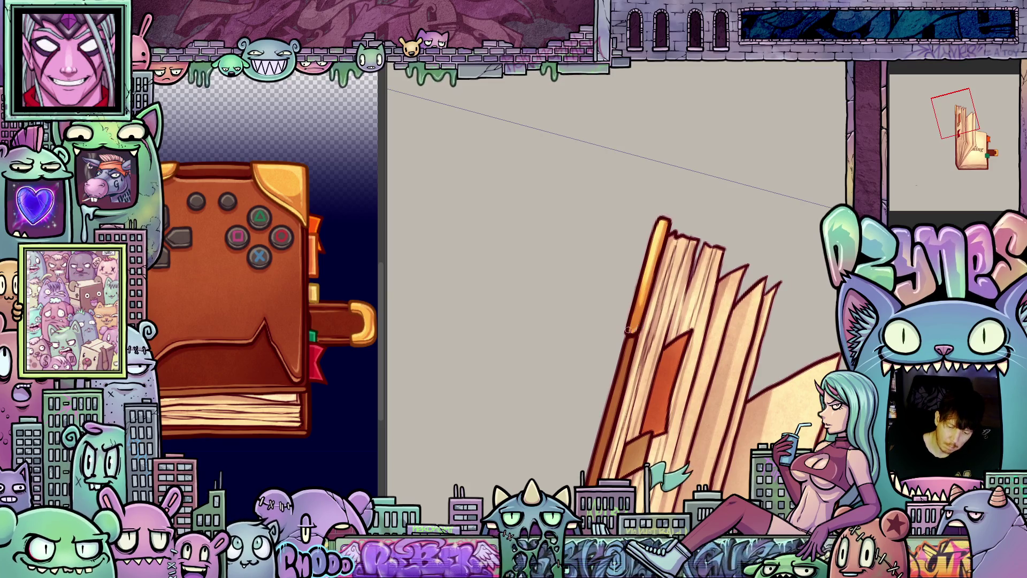
mouse_move(656, 394)
mouse_down()
mouse_move(669, 342)
mouse_move(739, 382)
mouse_up()
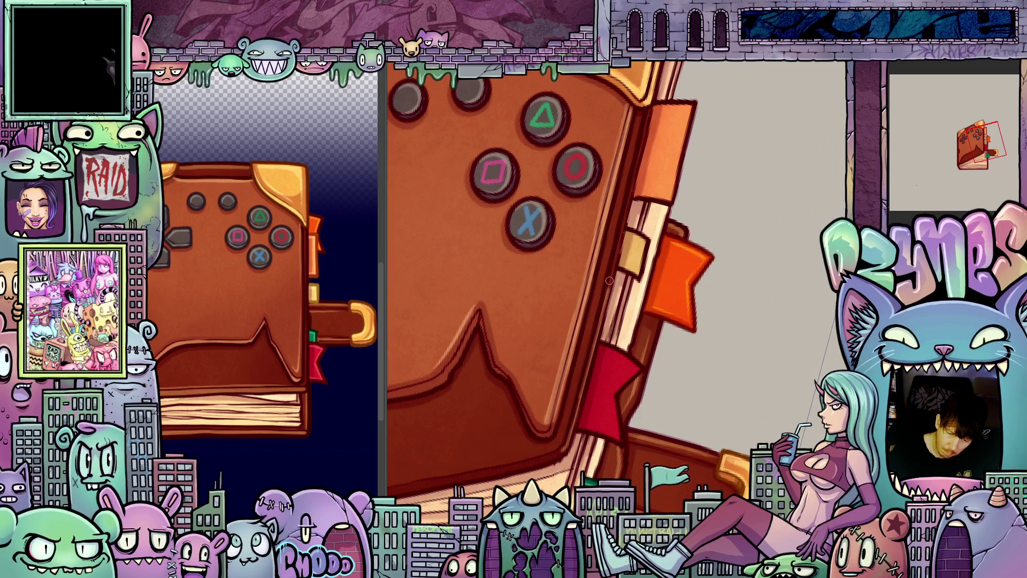
scroll(608, 285, up, 3)
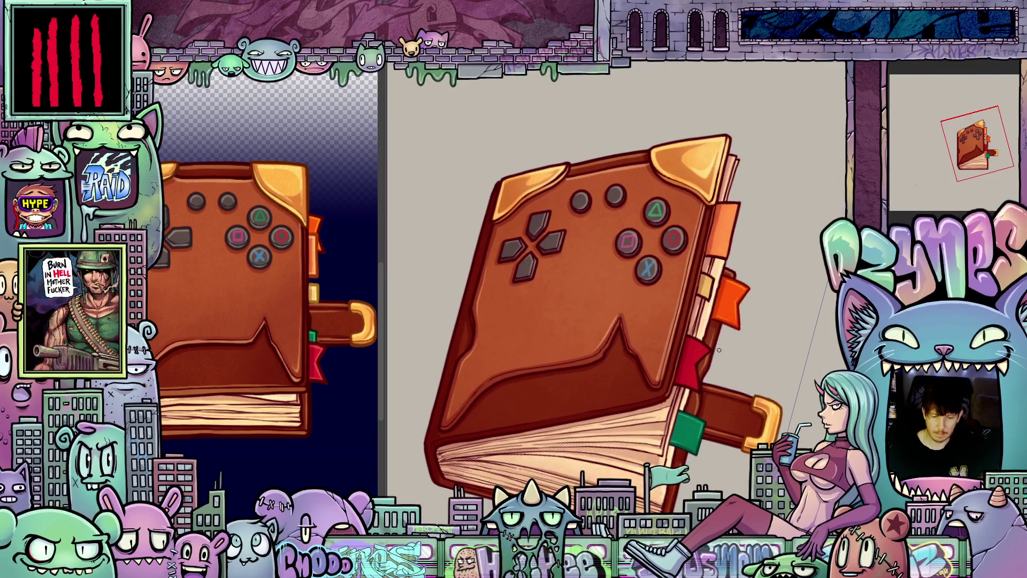
scroll(717, 351, up, 2)
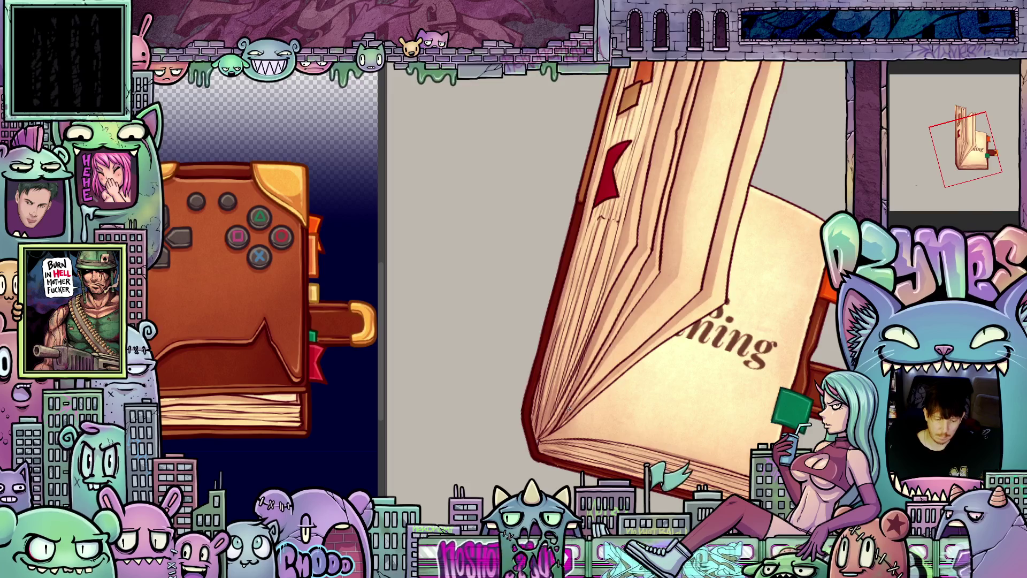
scroll(568, 409, up, 1)
scroll(568, 408, up, 1)
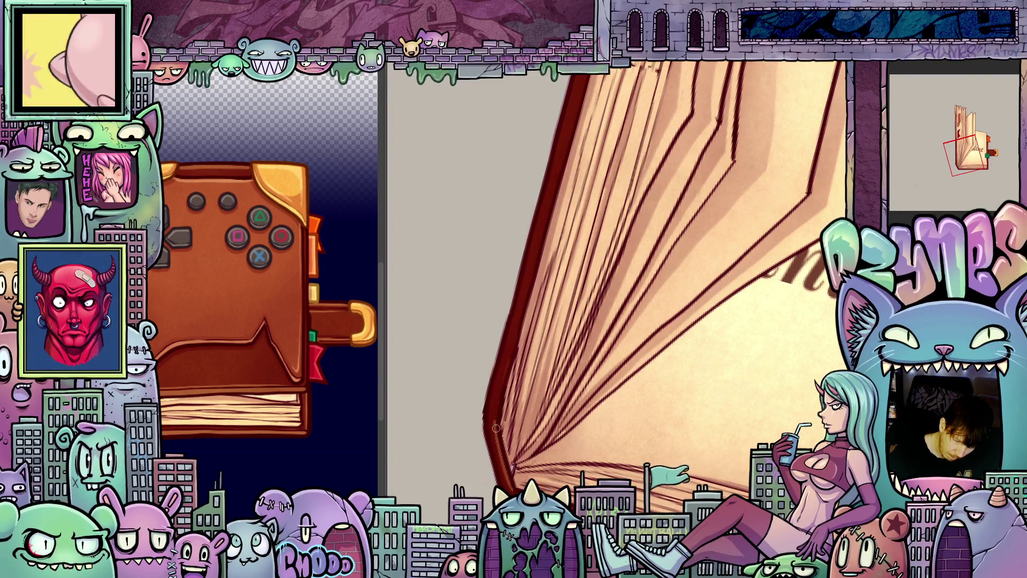
key(ctrl+z)
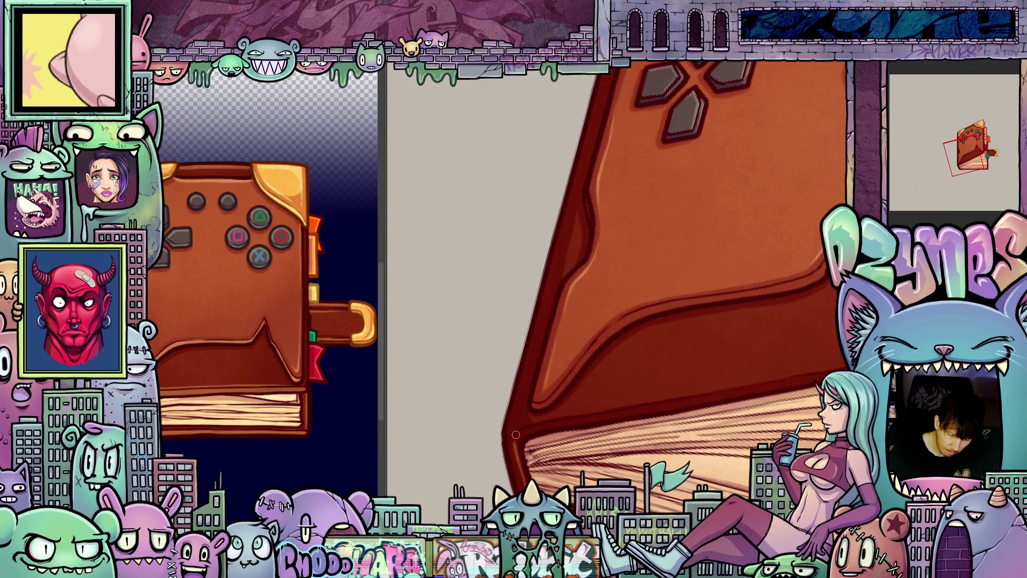
drag(516, 435, 511, 377)
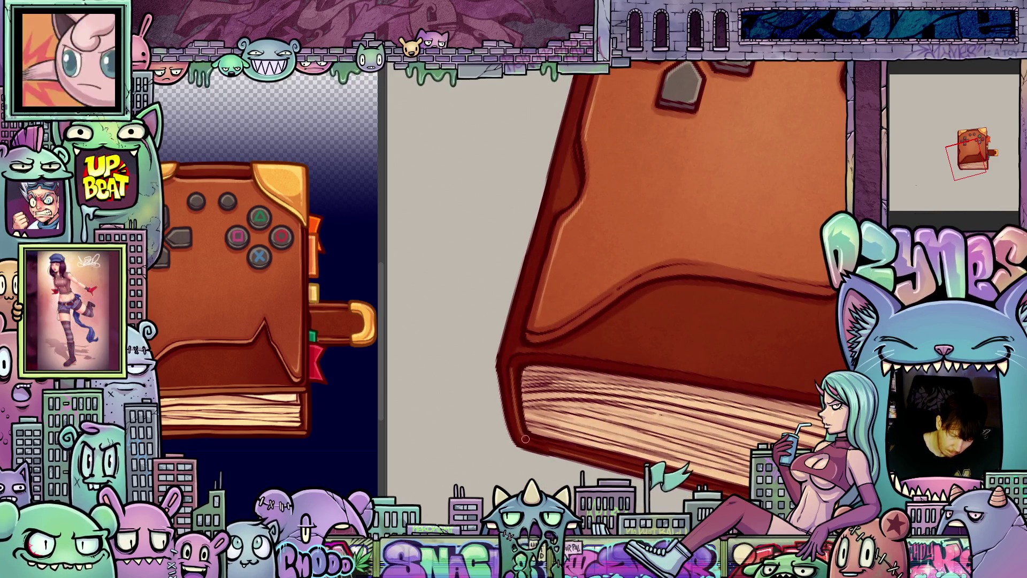
key(ctrl+y)
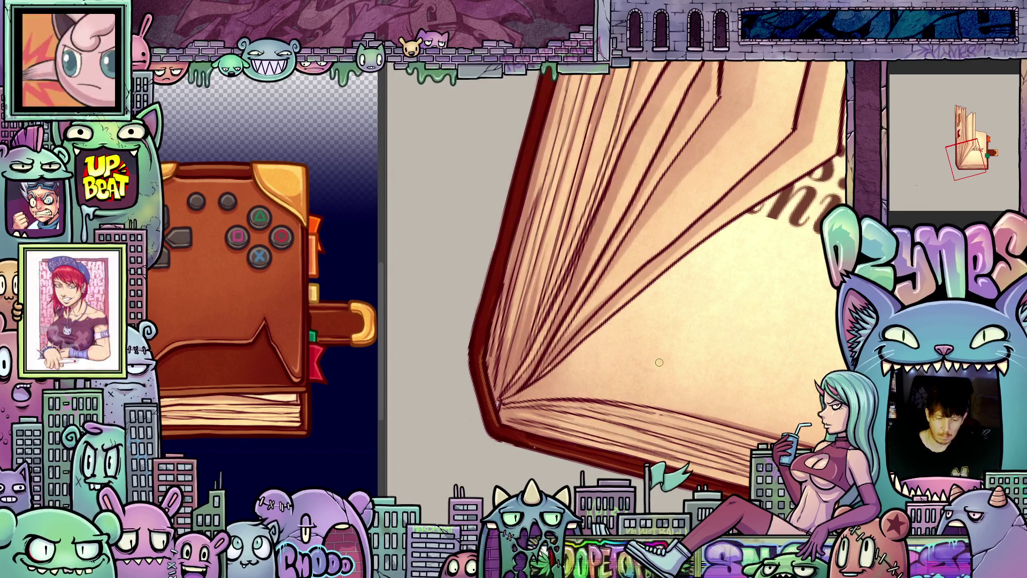
drag(617, 373, 690, 330)
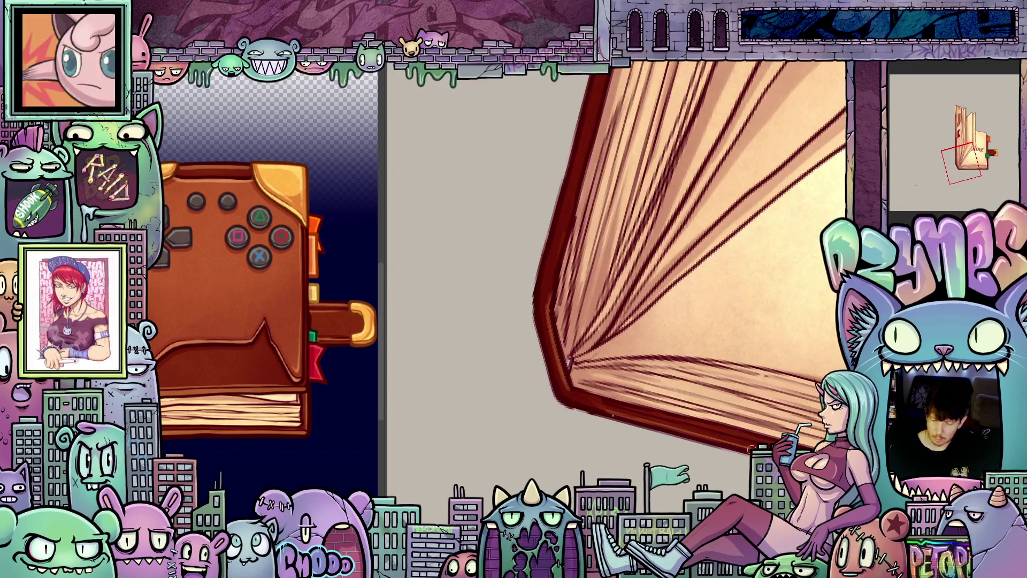
drag(613, 394, 748, 445)
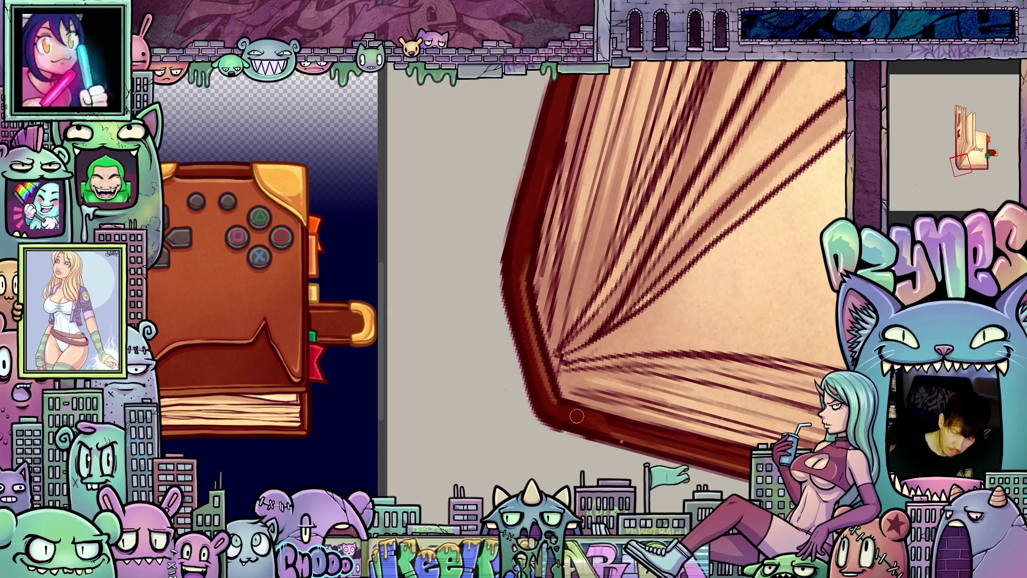
- Play the book-opening animation, then step to the frame with red-edged pages curling upward
key(space)
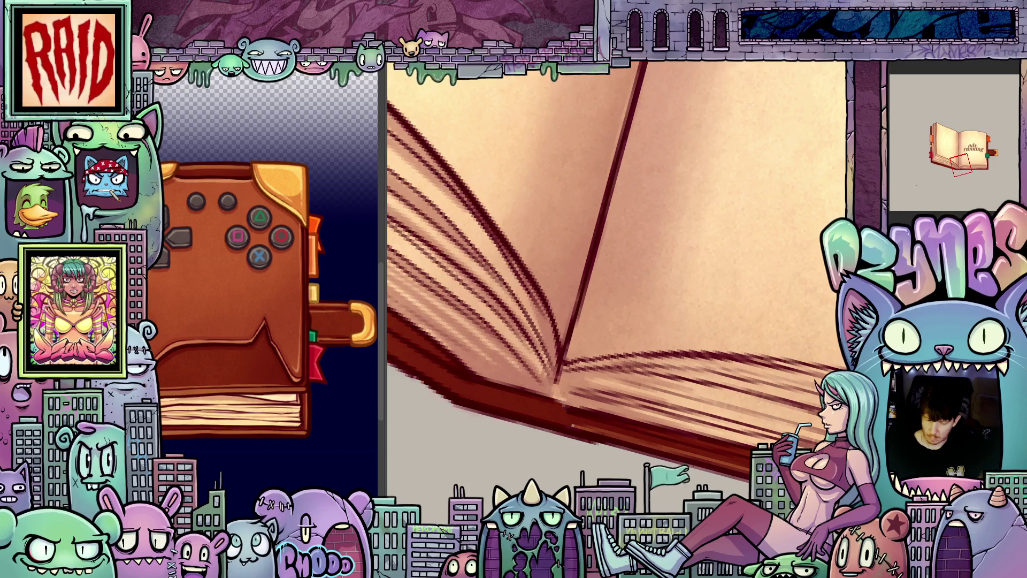
key(ctrl+z)
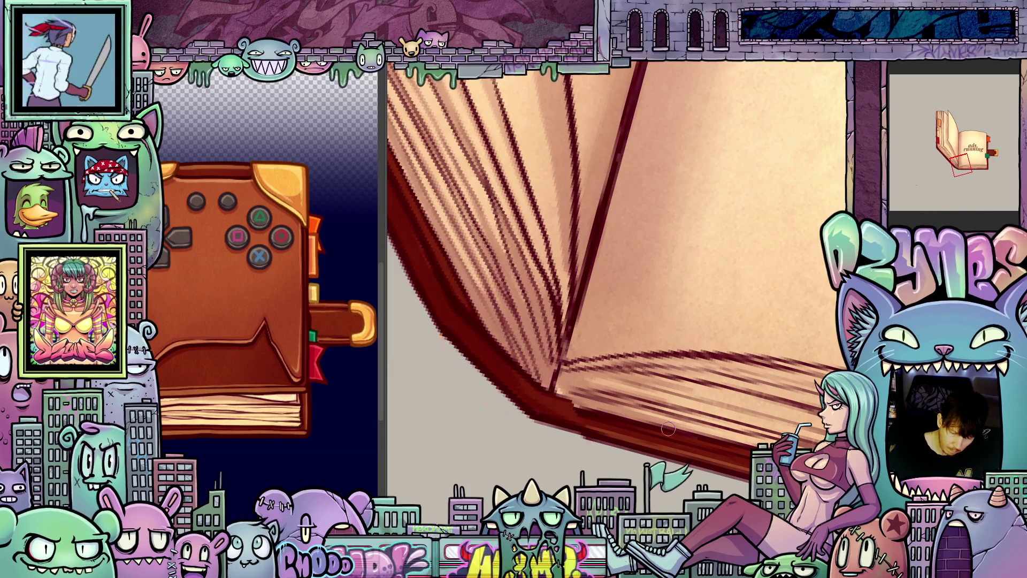
key(m)
key(4)
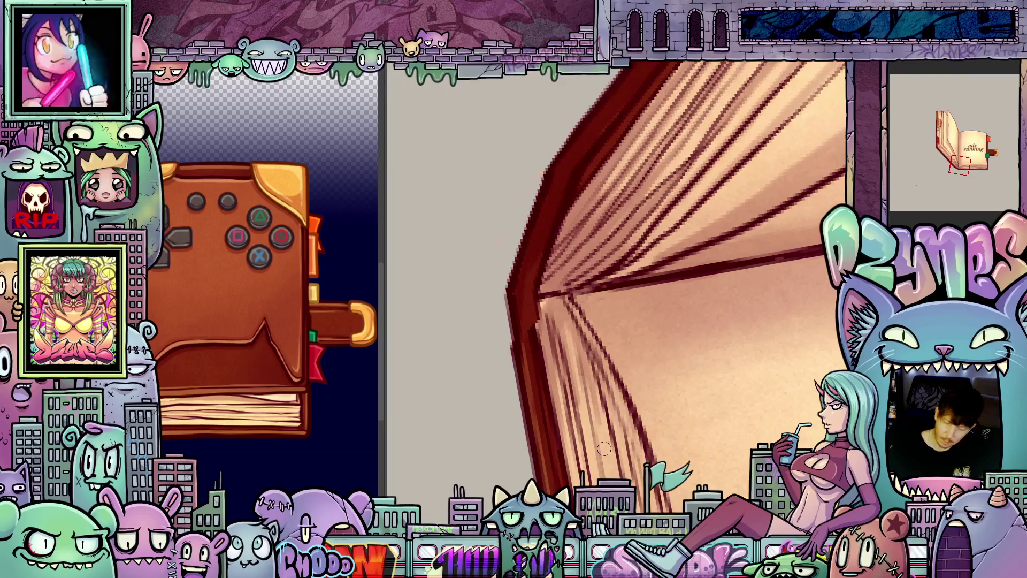